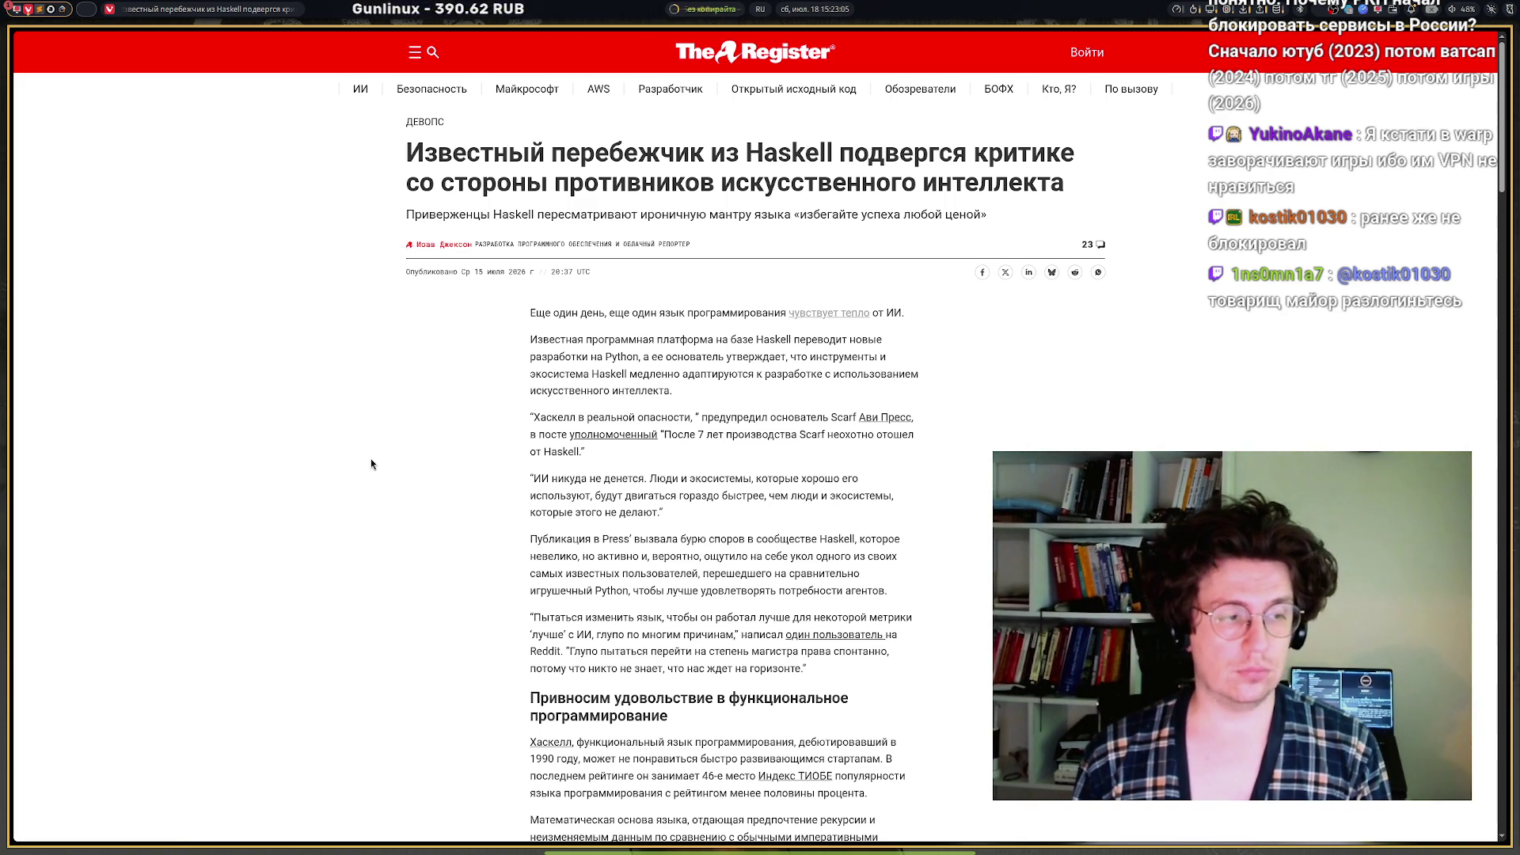
Step: Switch to the Excalidraw whiteboard with the numbered notes
mouse_move(158, 458)
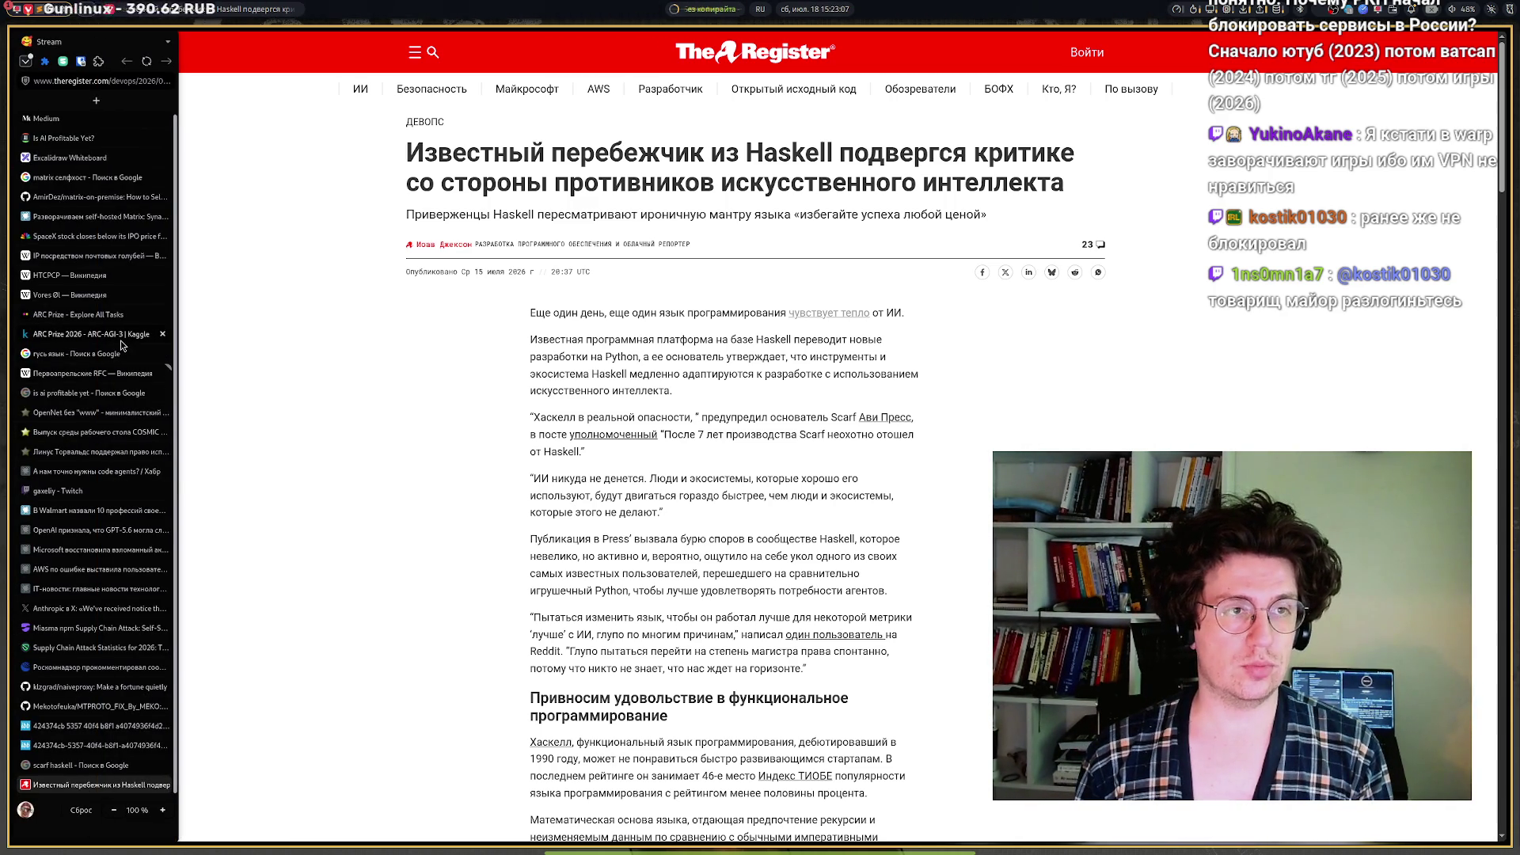
mouse_move(122, 343)
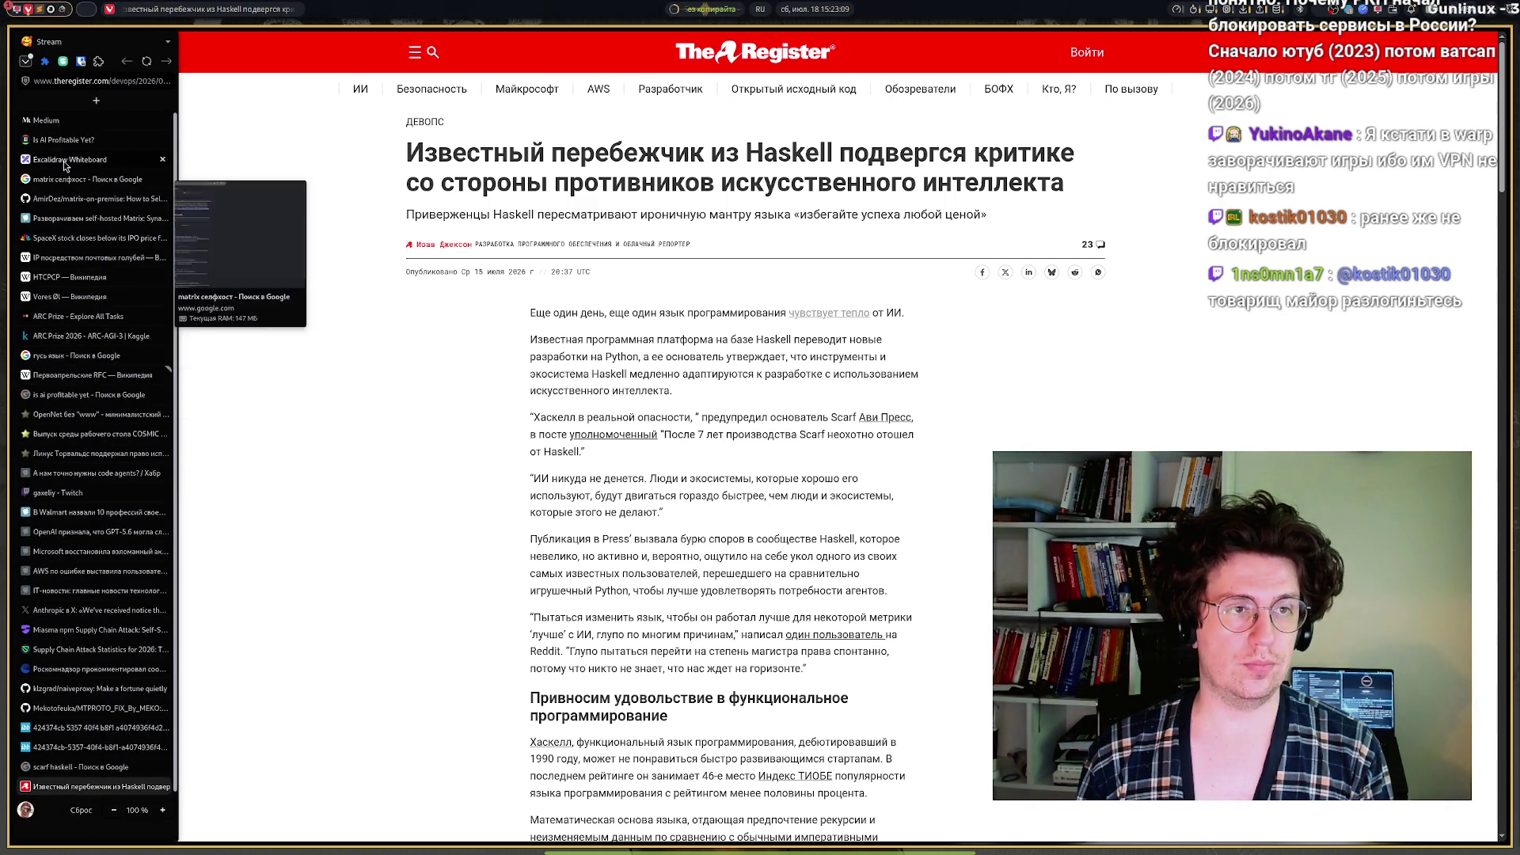
left_click(69, 159)
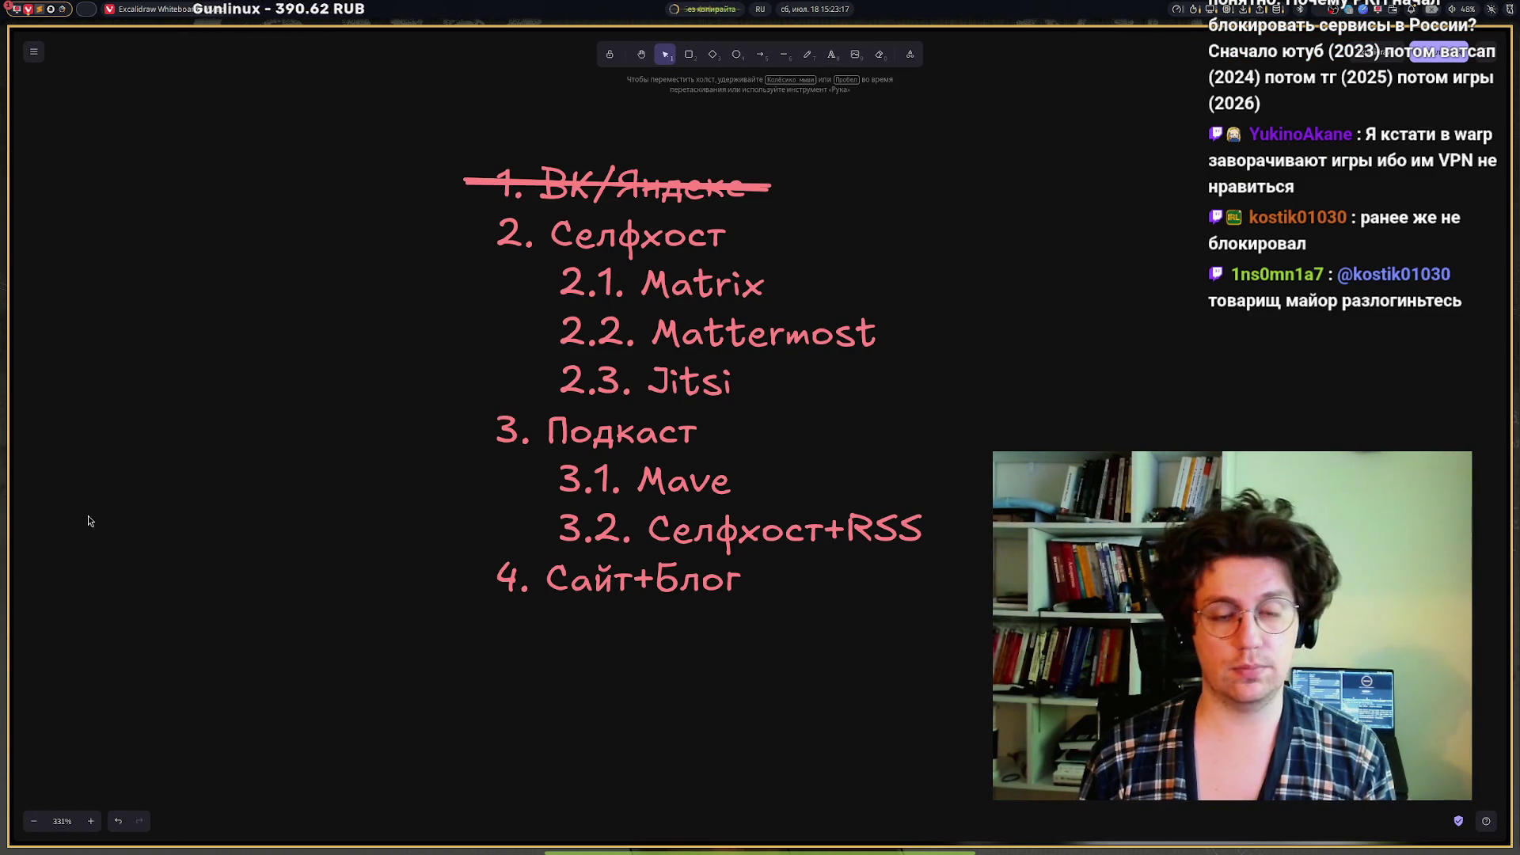
Step: Return to The Register's Haskell article tab
mouse_move(11, 602)
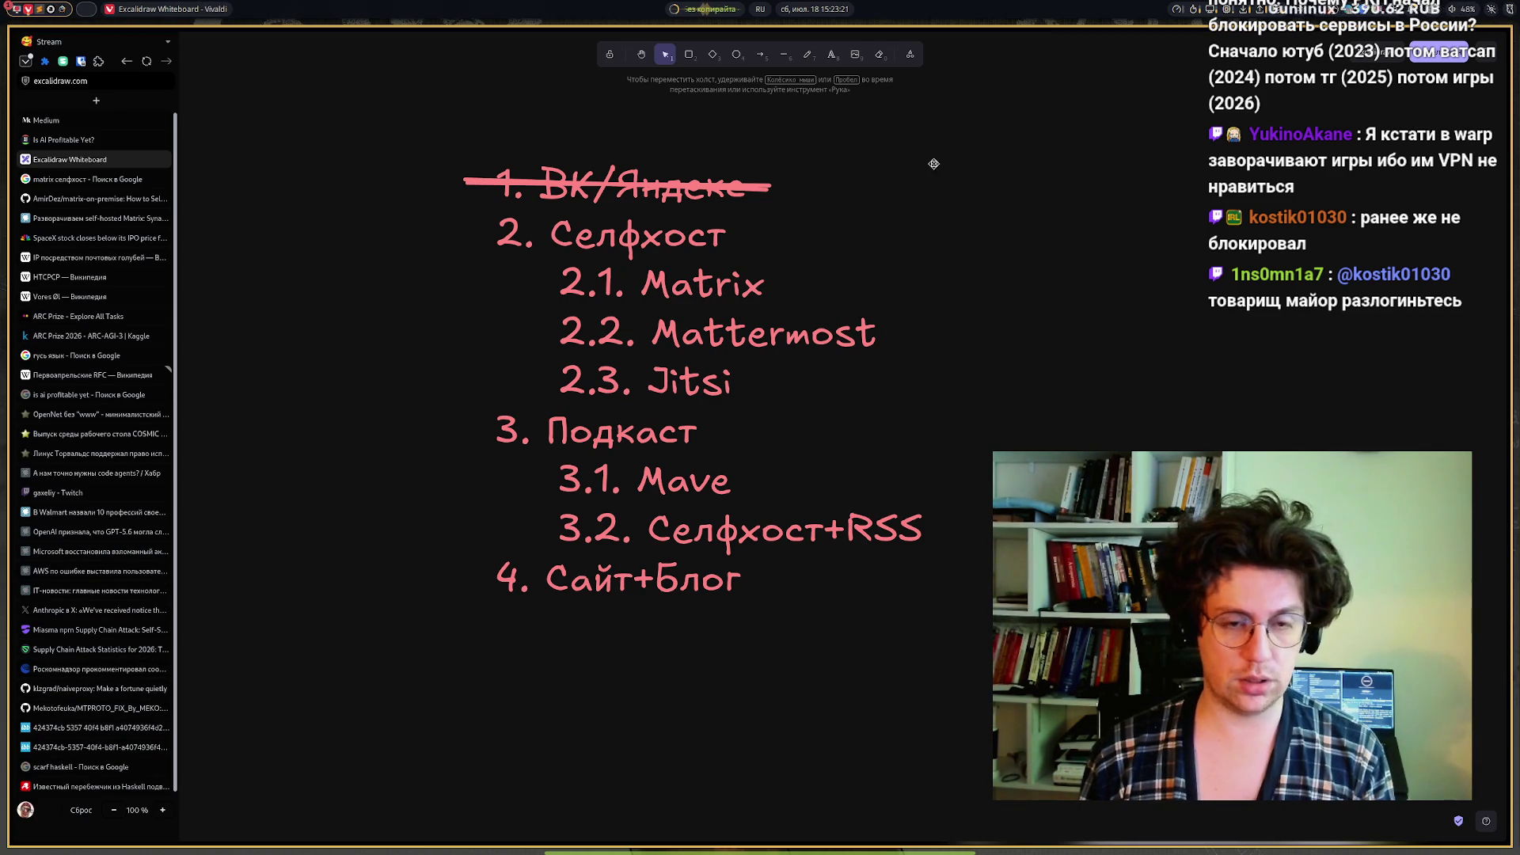
mouse_move(12, 475)
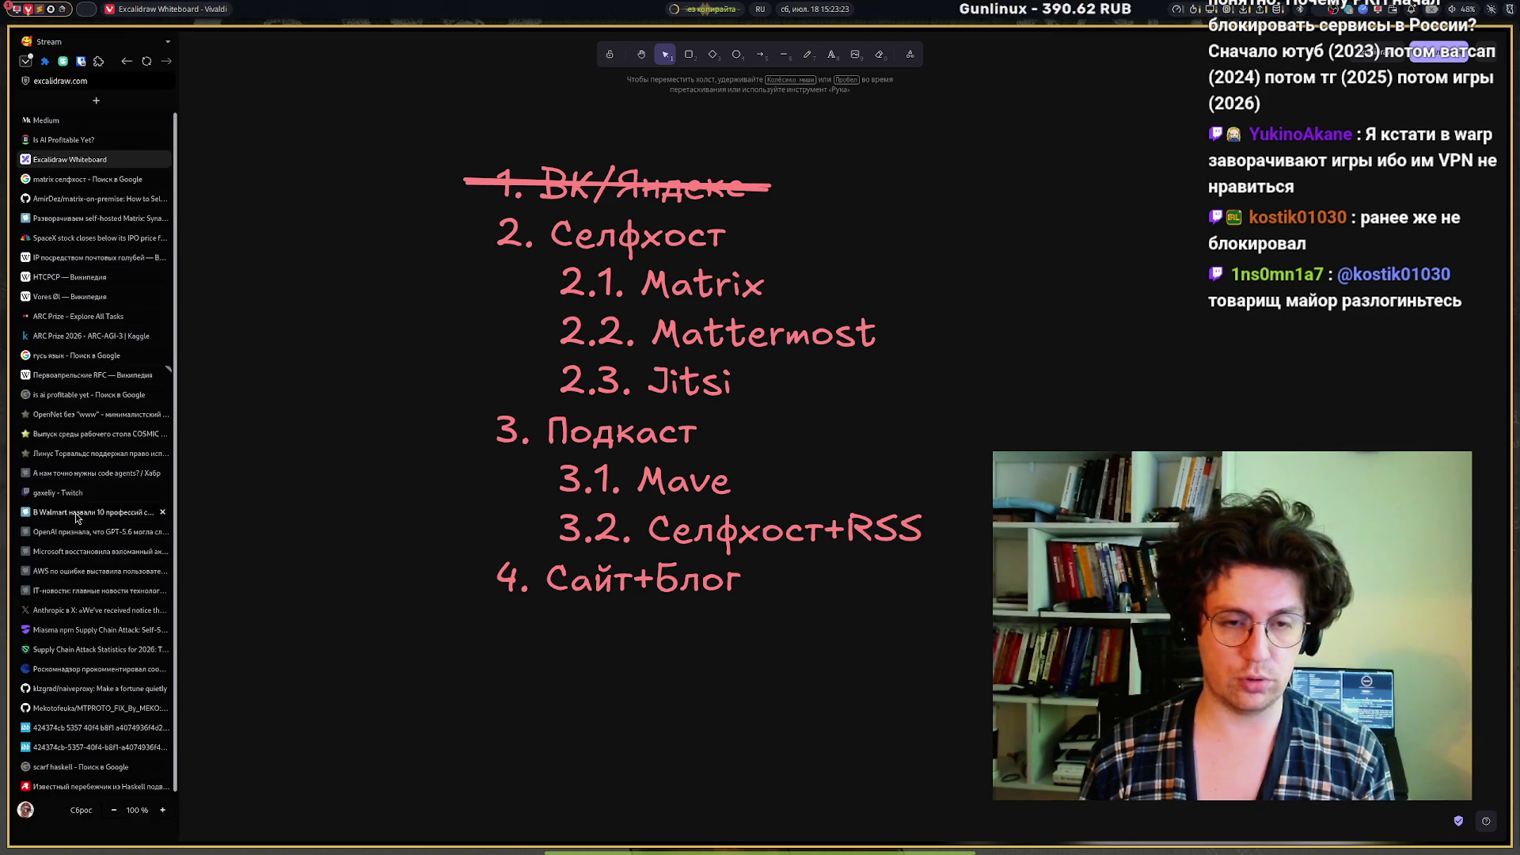
left_click(59, 787)
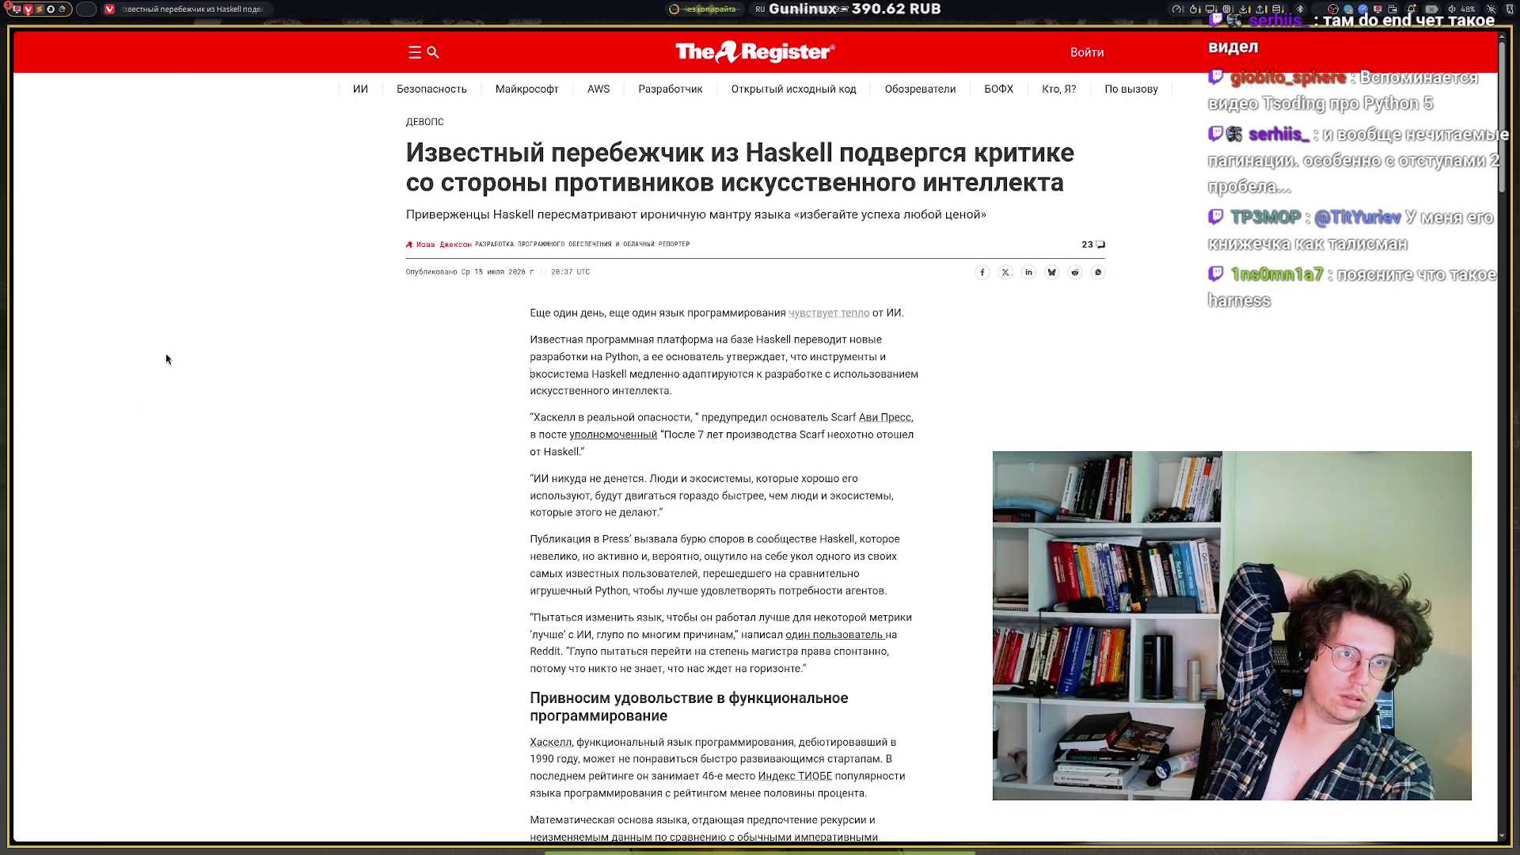
Step: In a new Speed Dial tab, Google 'harness это что такое вообще?'
mouse_move(89, 239)
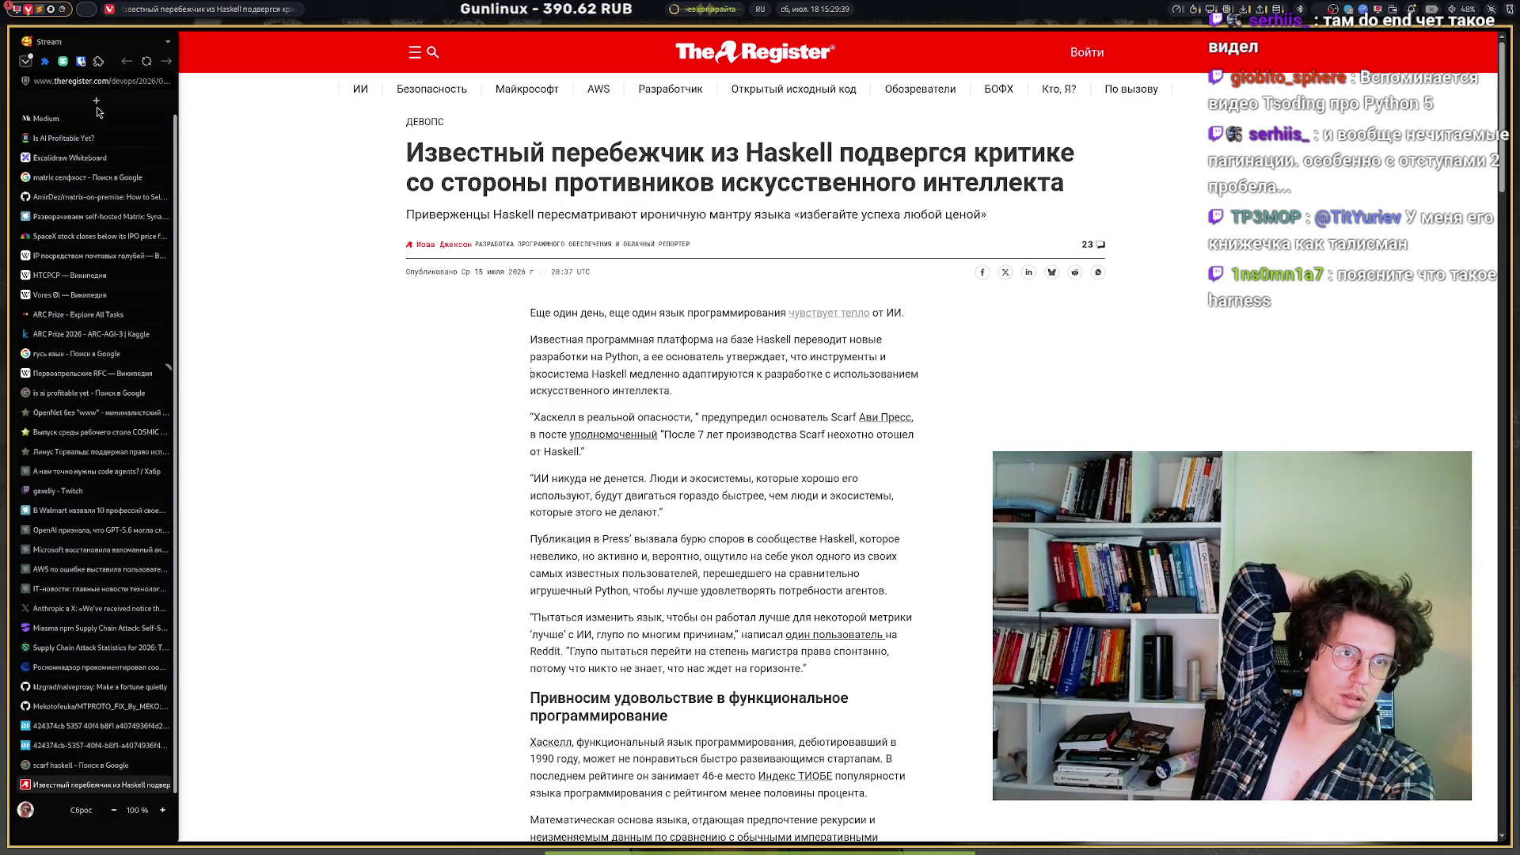
left_click(96, 100)
left_click(616, 109)
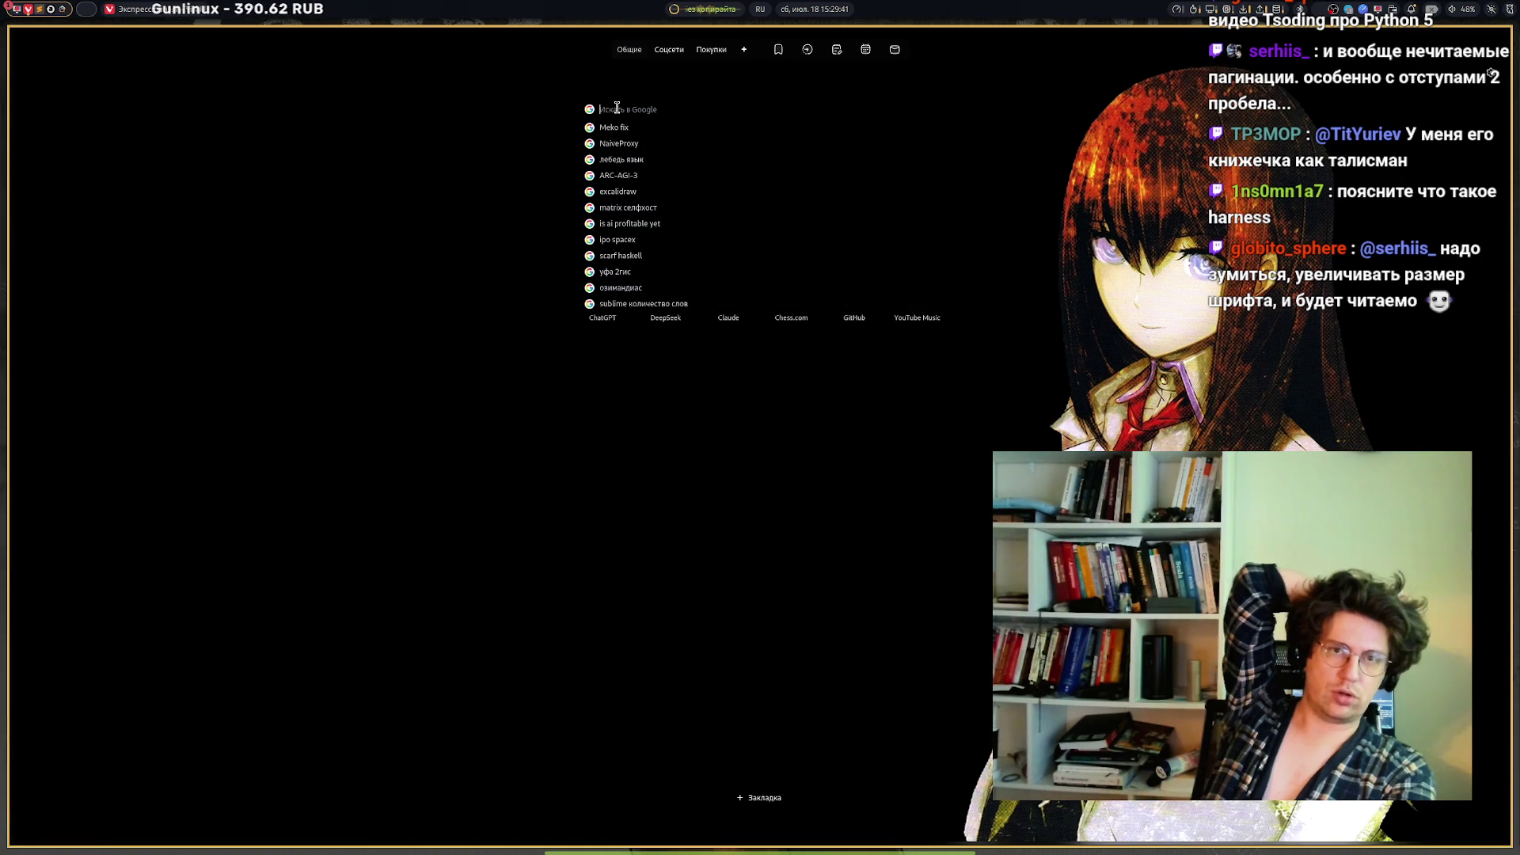
type("harness ")
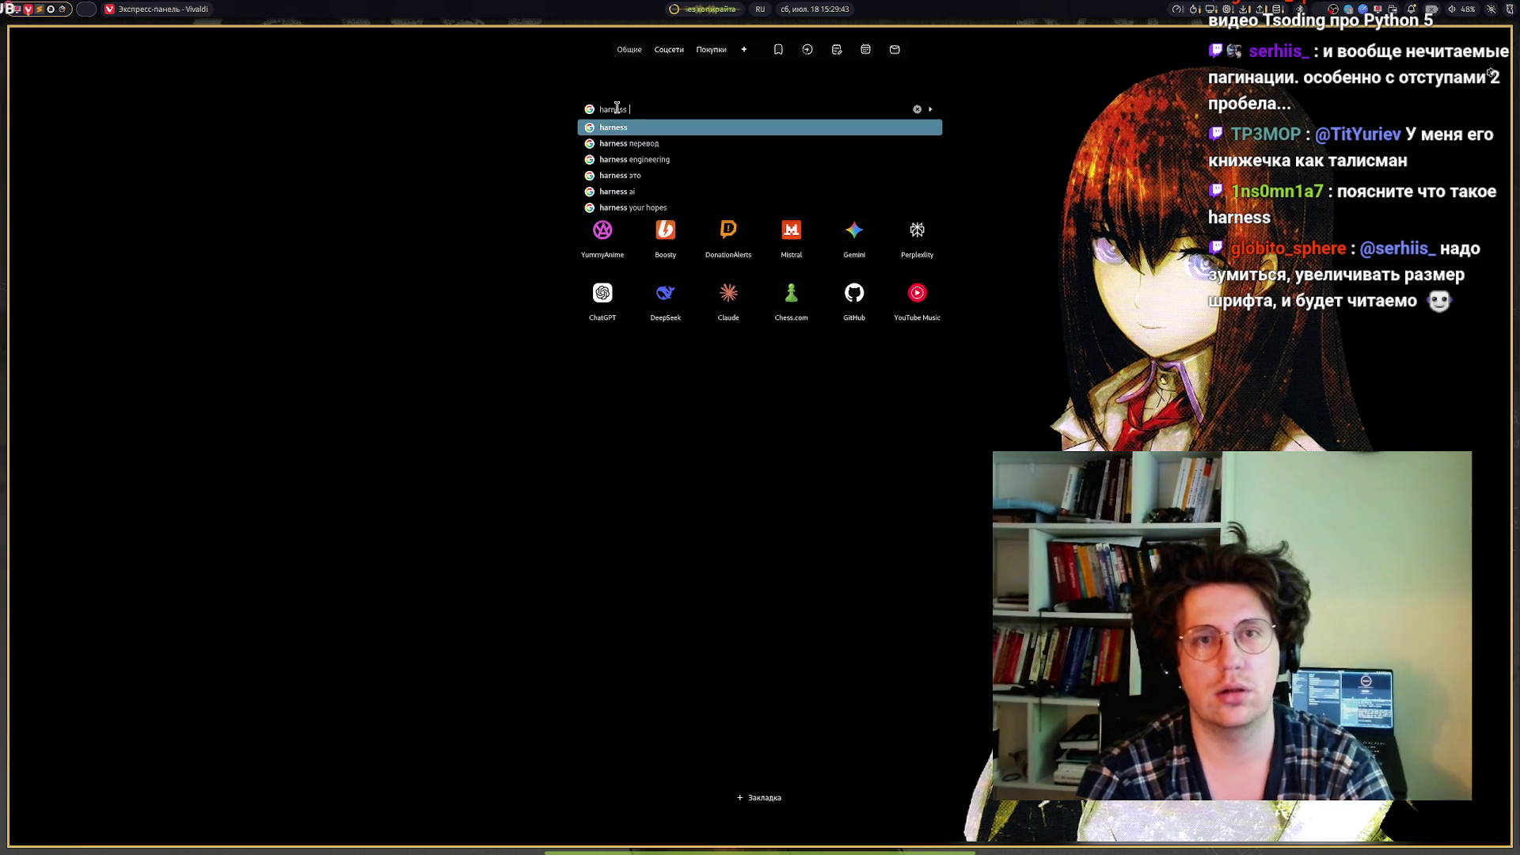
type("это что")
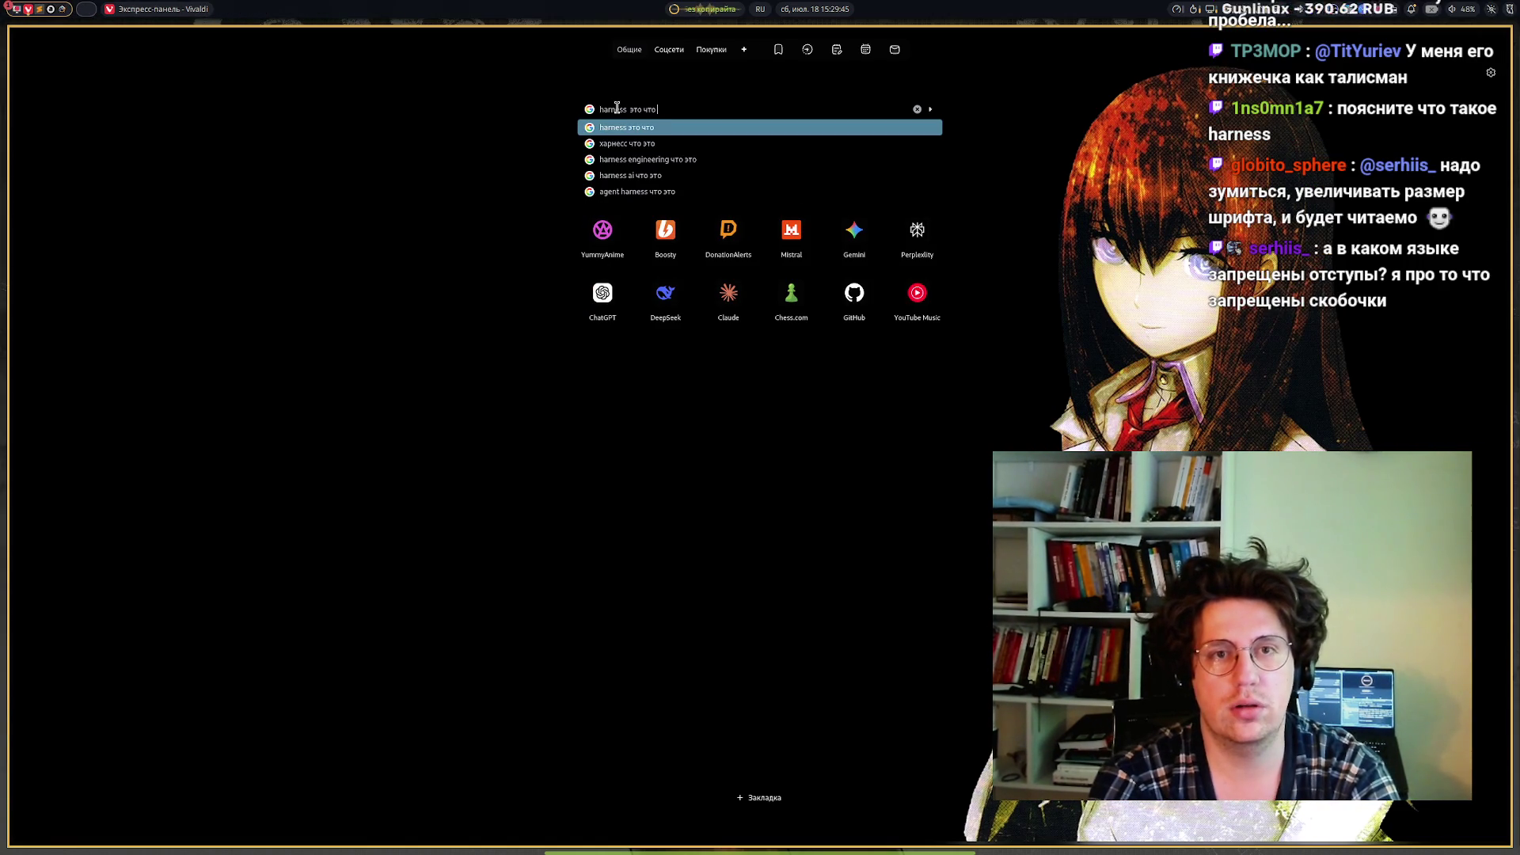
type(" такое вообще?")
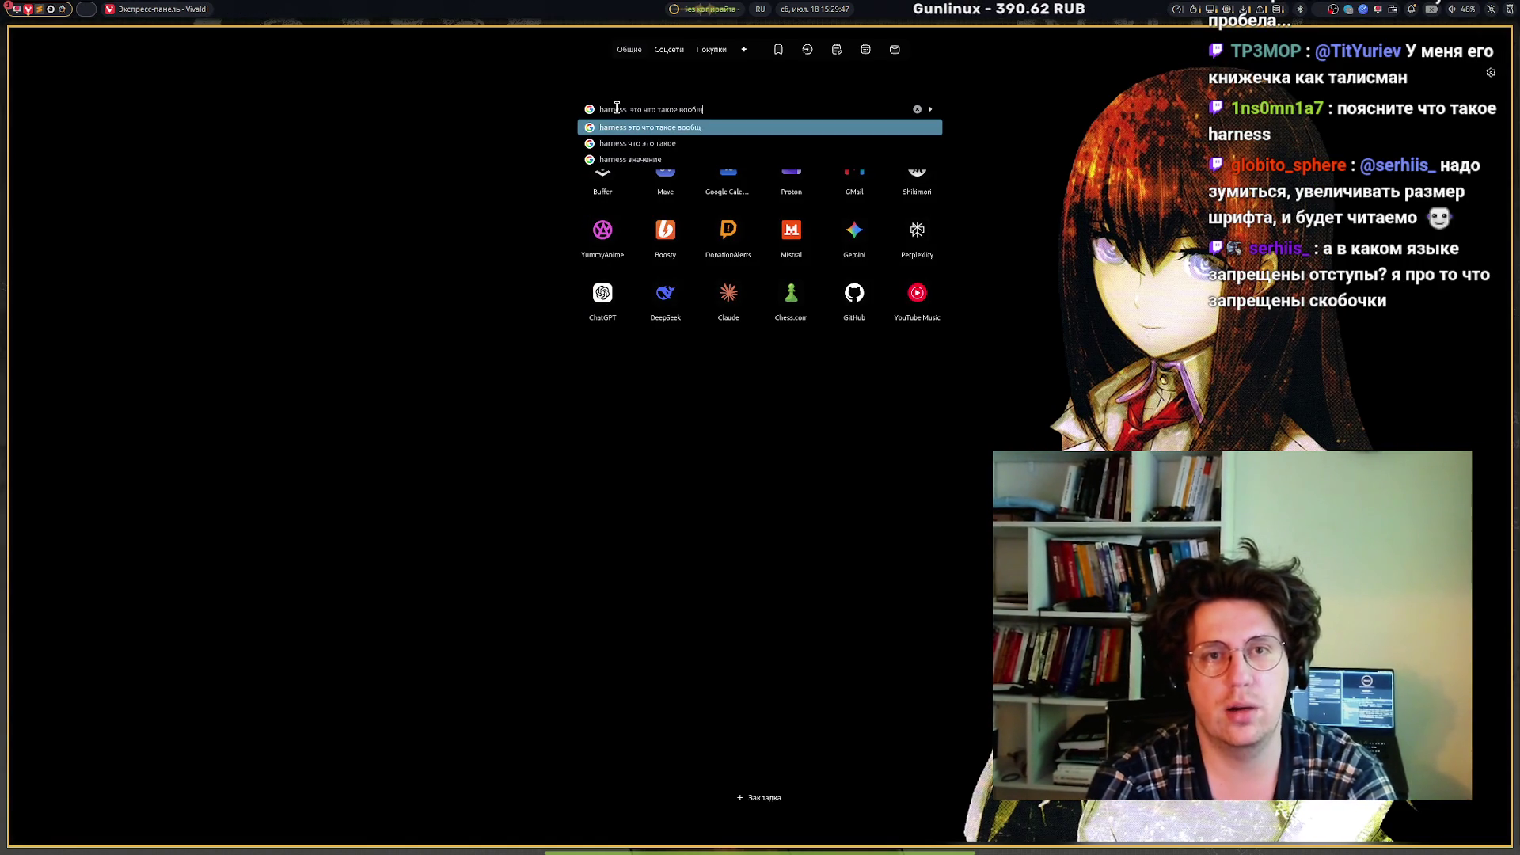
key("Return")
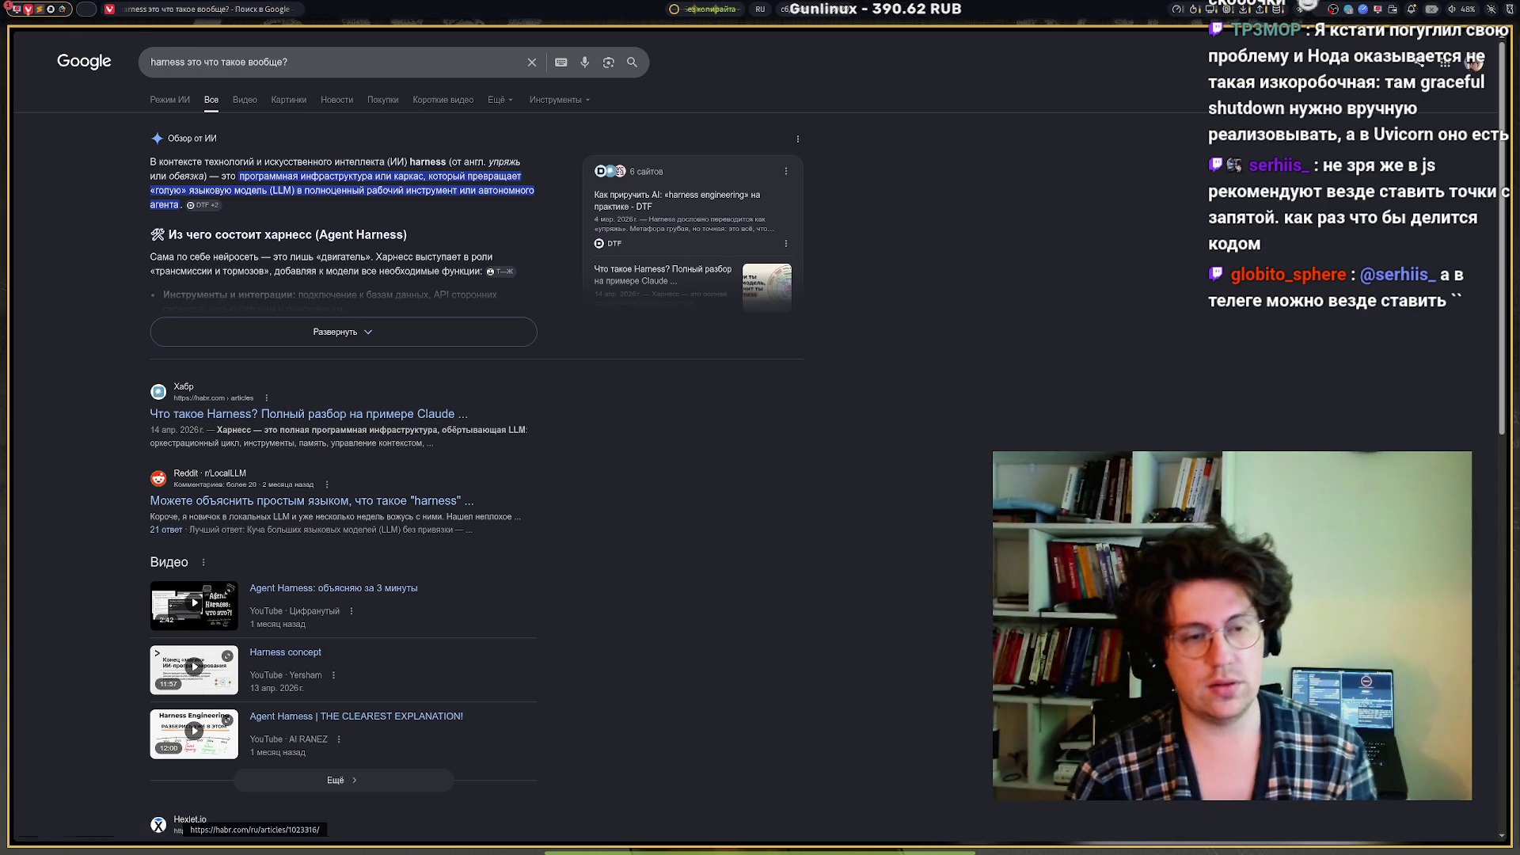
Step: On the Excalidraw whiteboard, start a text note below the list reading 'arg'
mouse_move(35, 131)
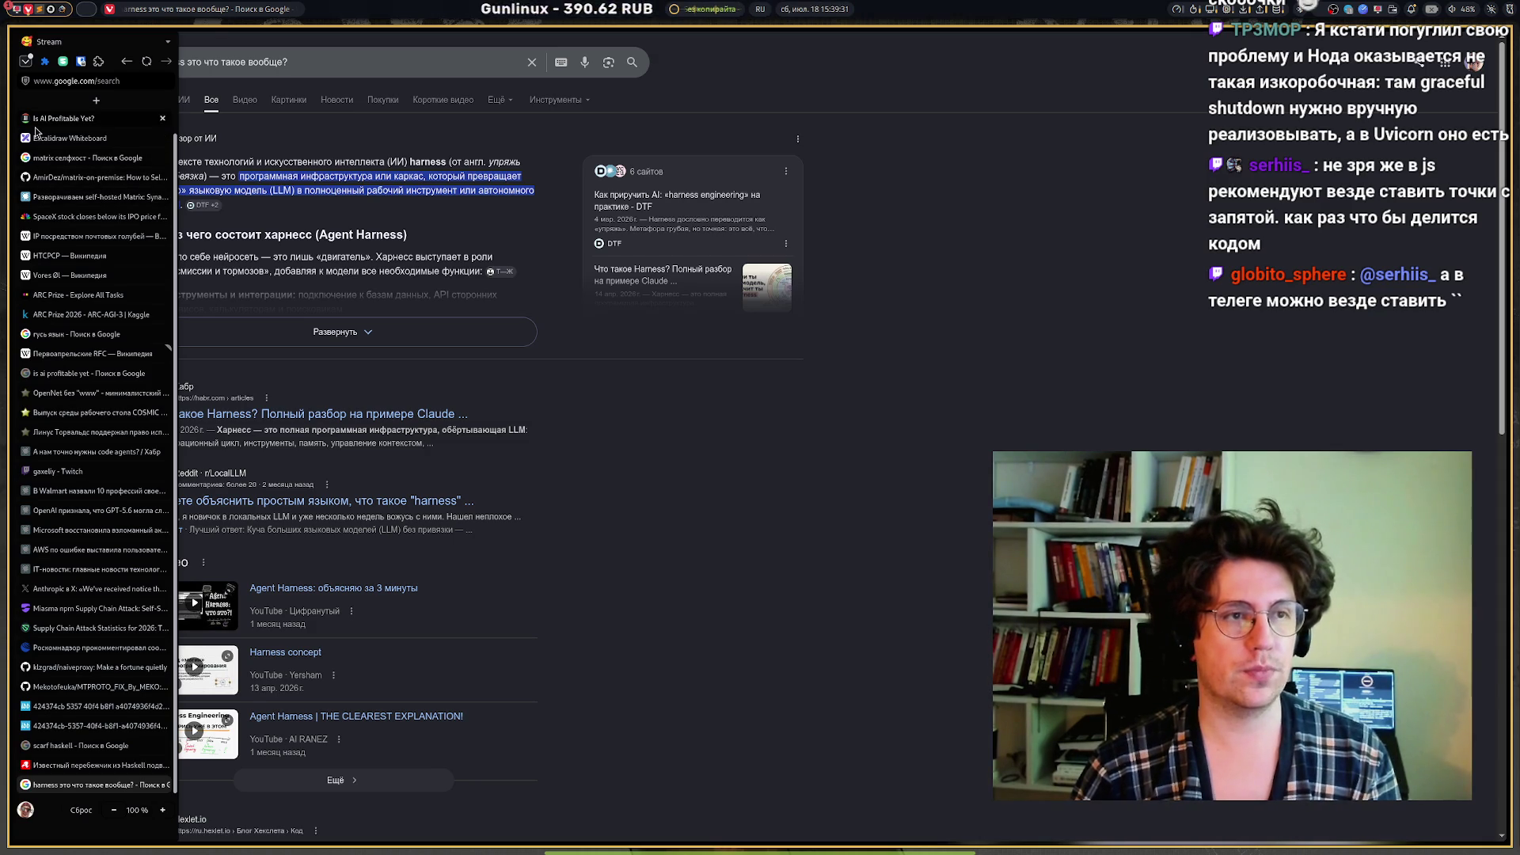
left_click(47, 138)
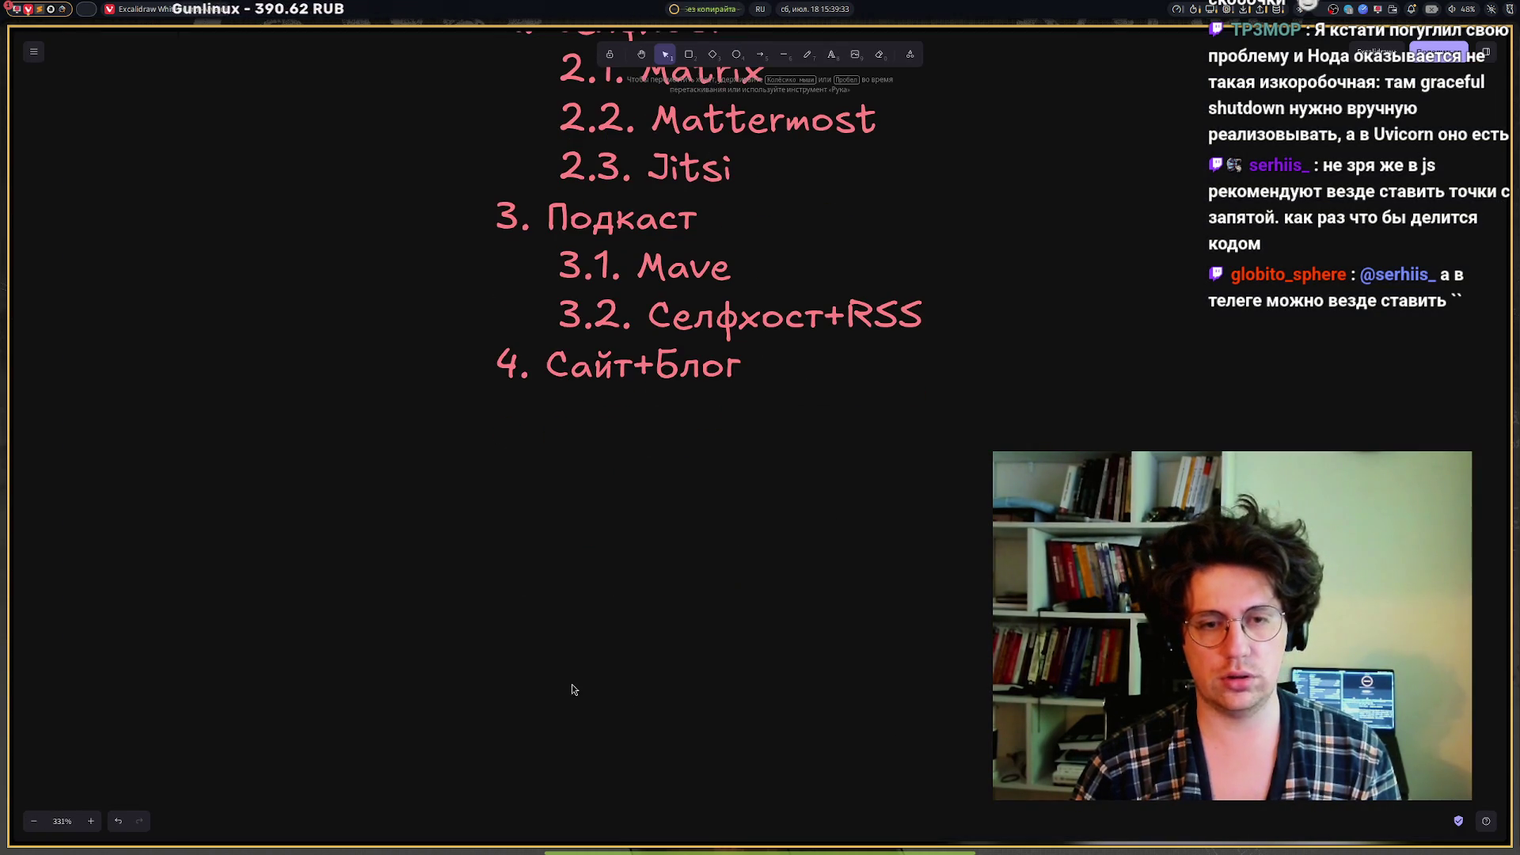
double_click(500, 492)
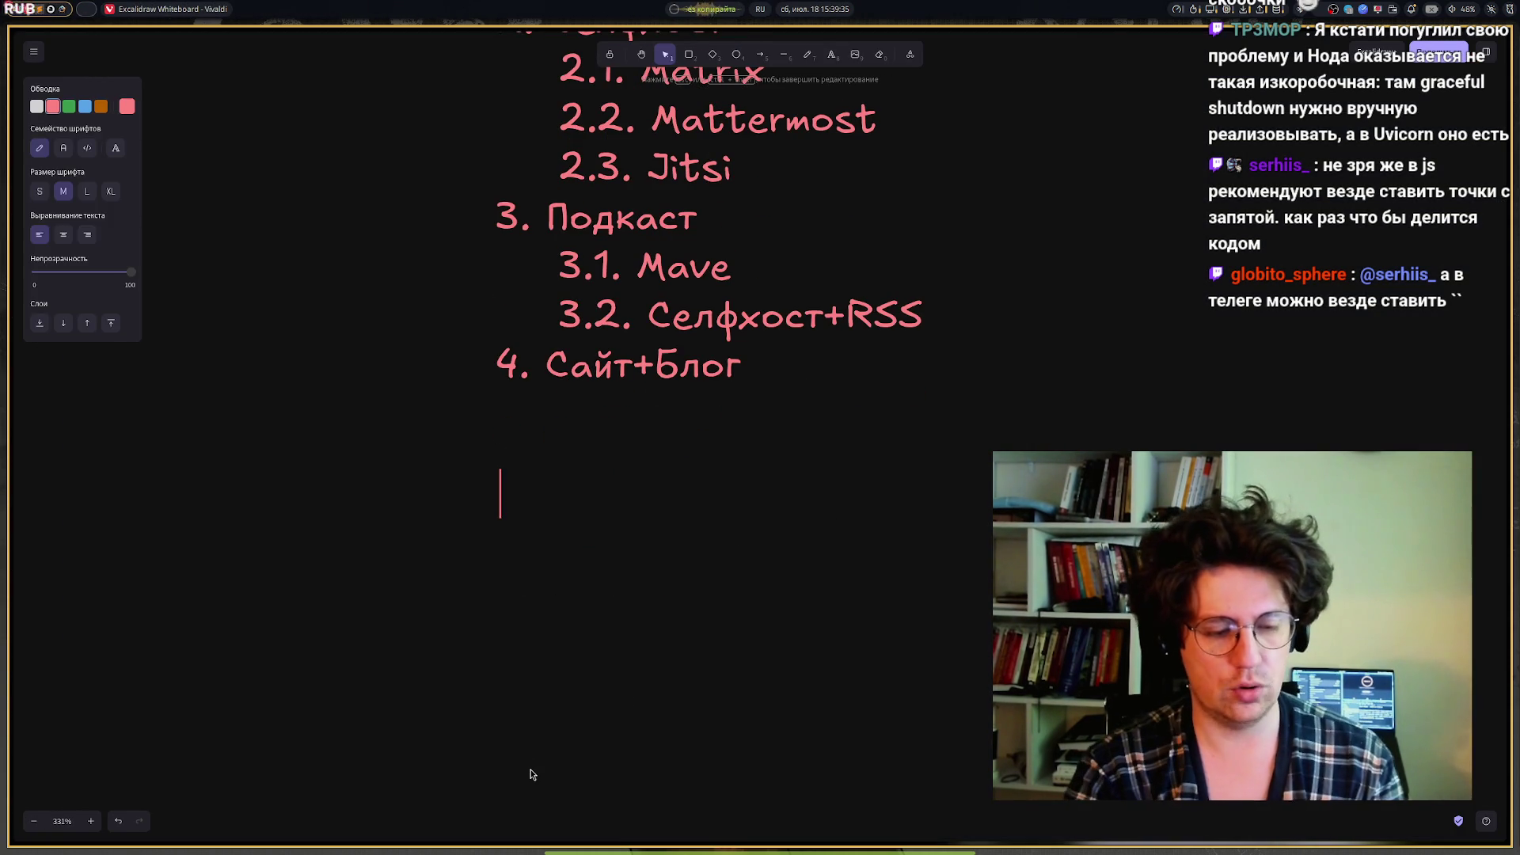
type("ф")
key("BackSpace")
key("alt+shift")
type("a")
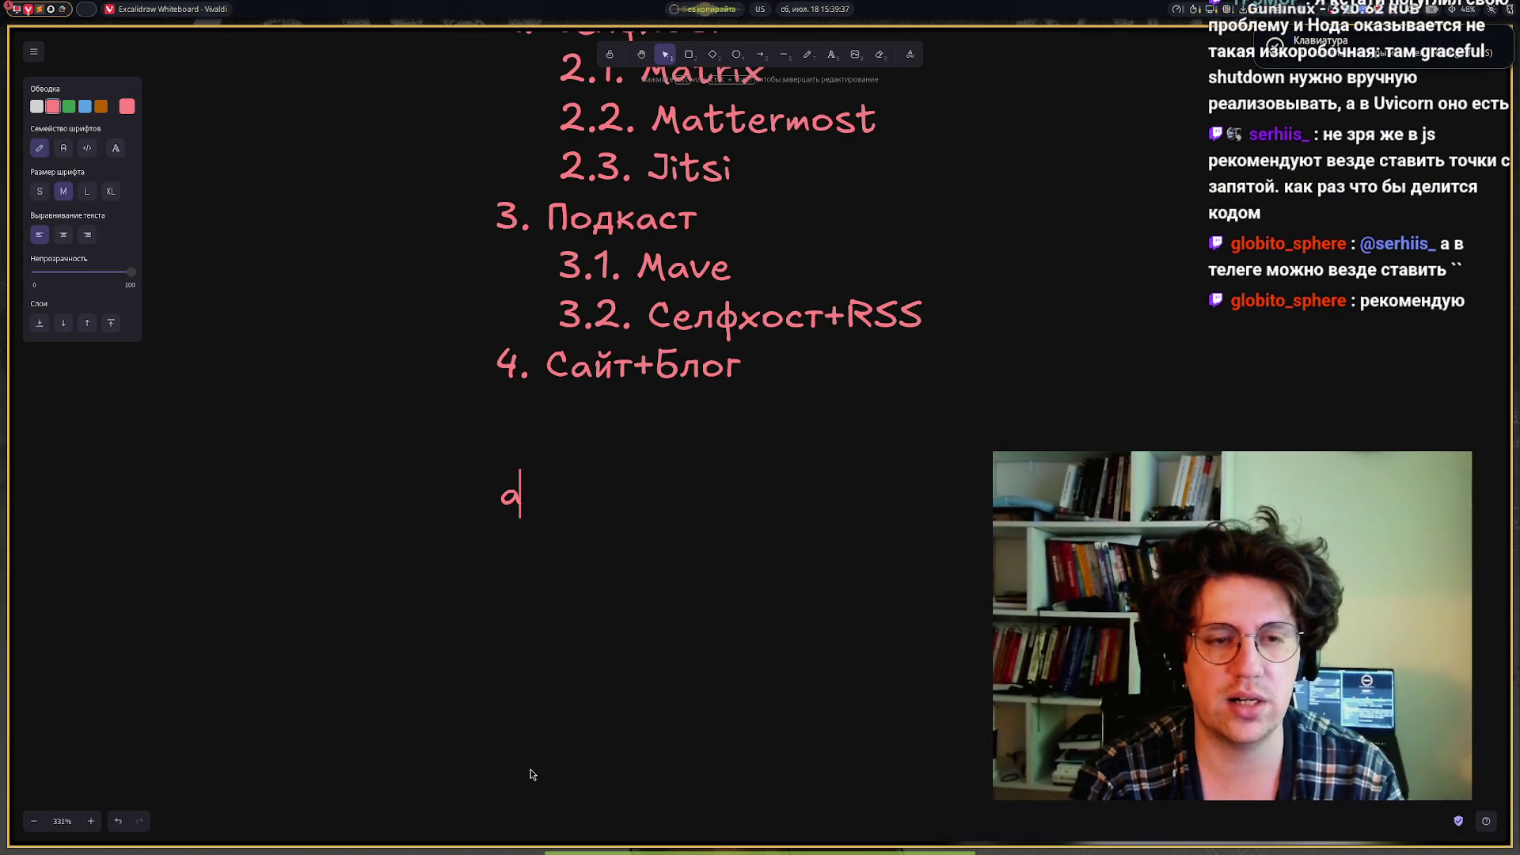
type("rg")
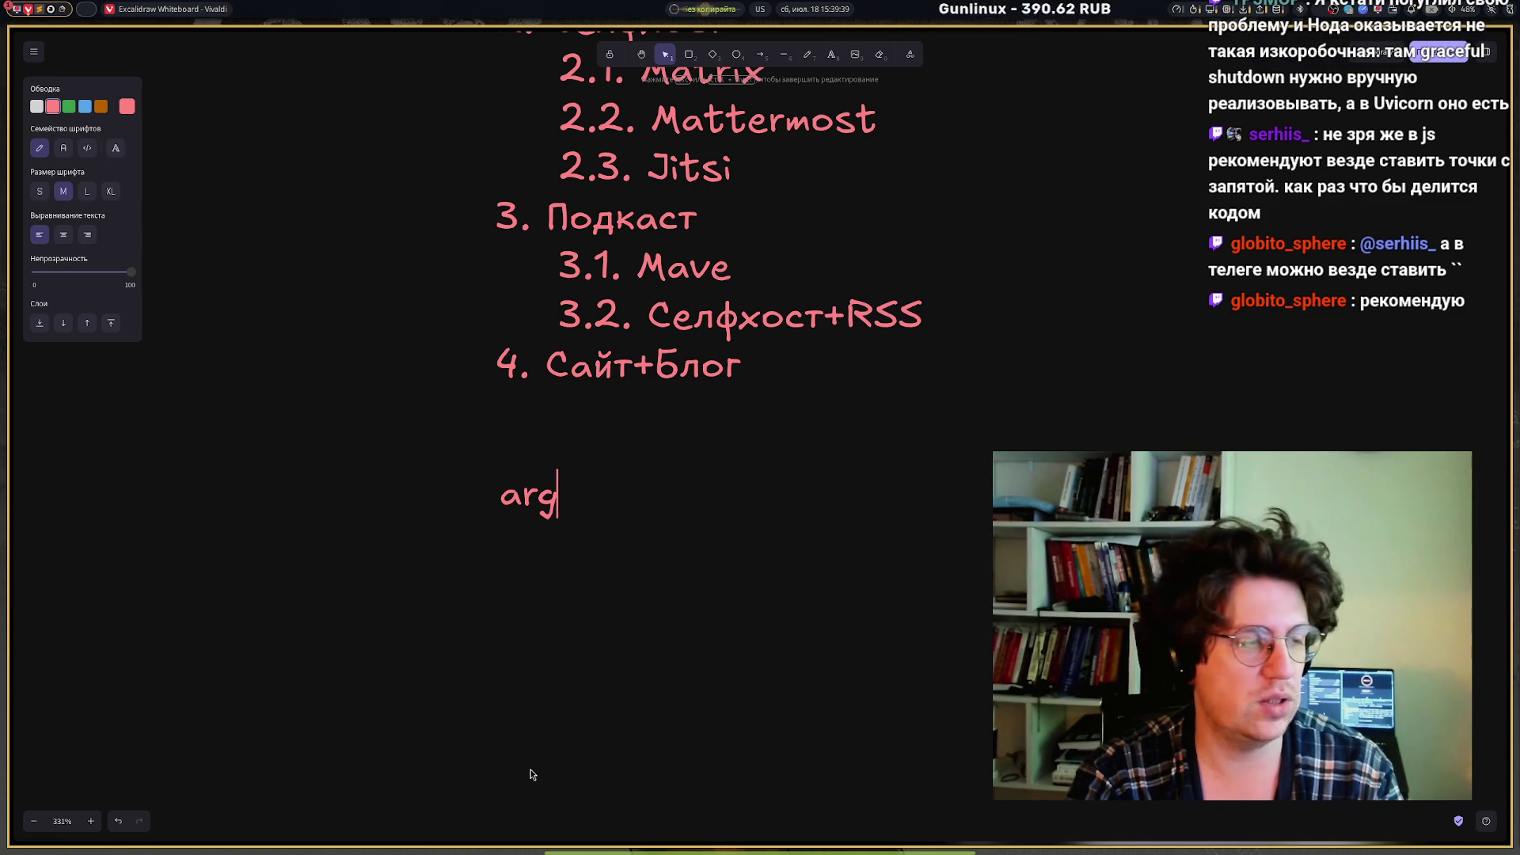
key("Return")
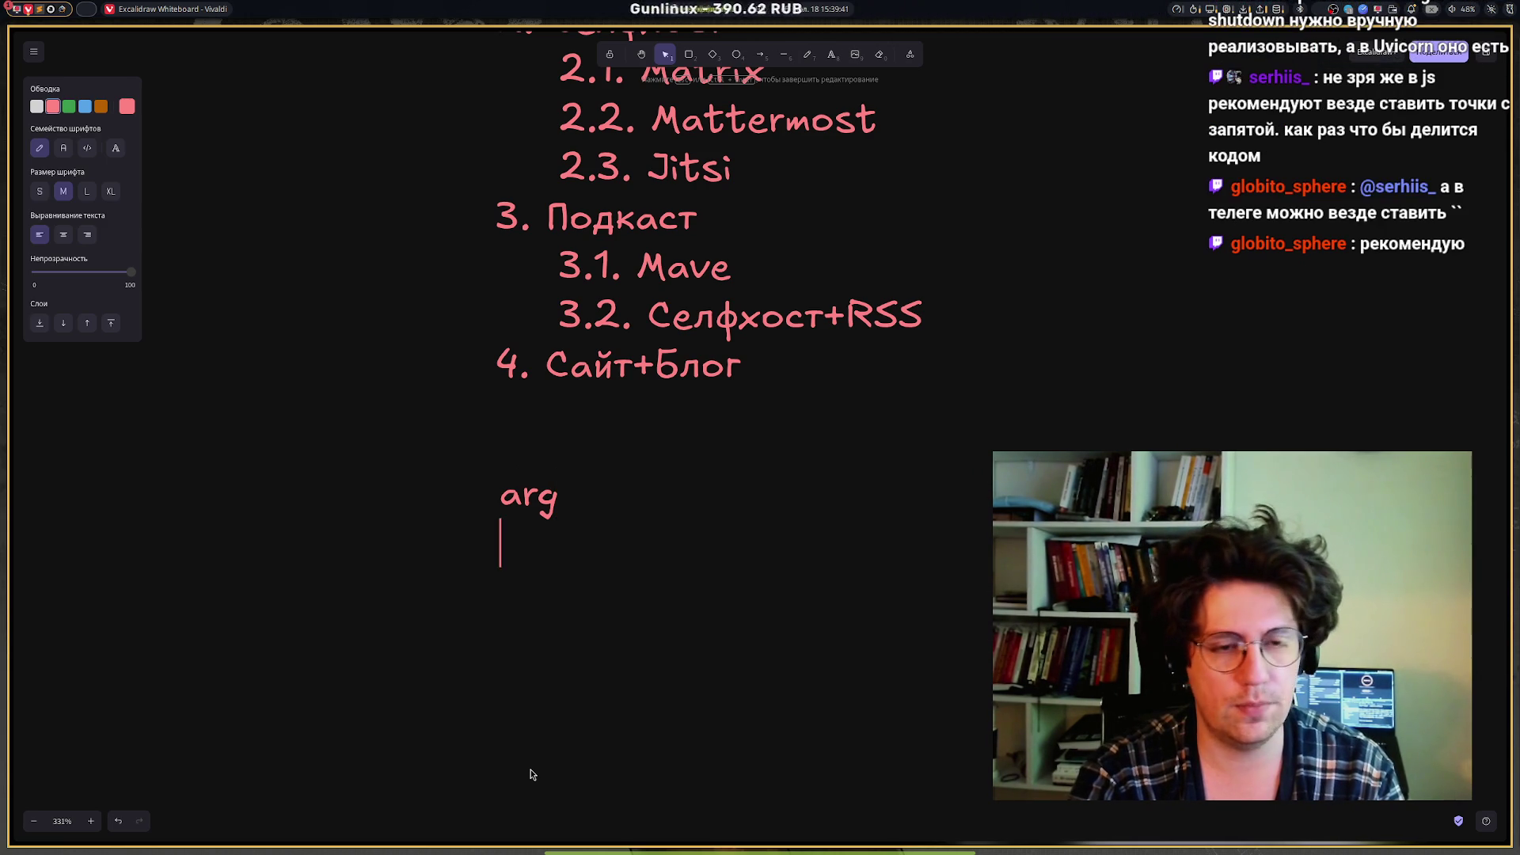
Step: Add the line '[...].map(...);' beneath it and end 'arg' with a semicolon
type("[]")
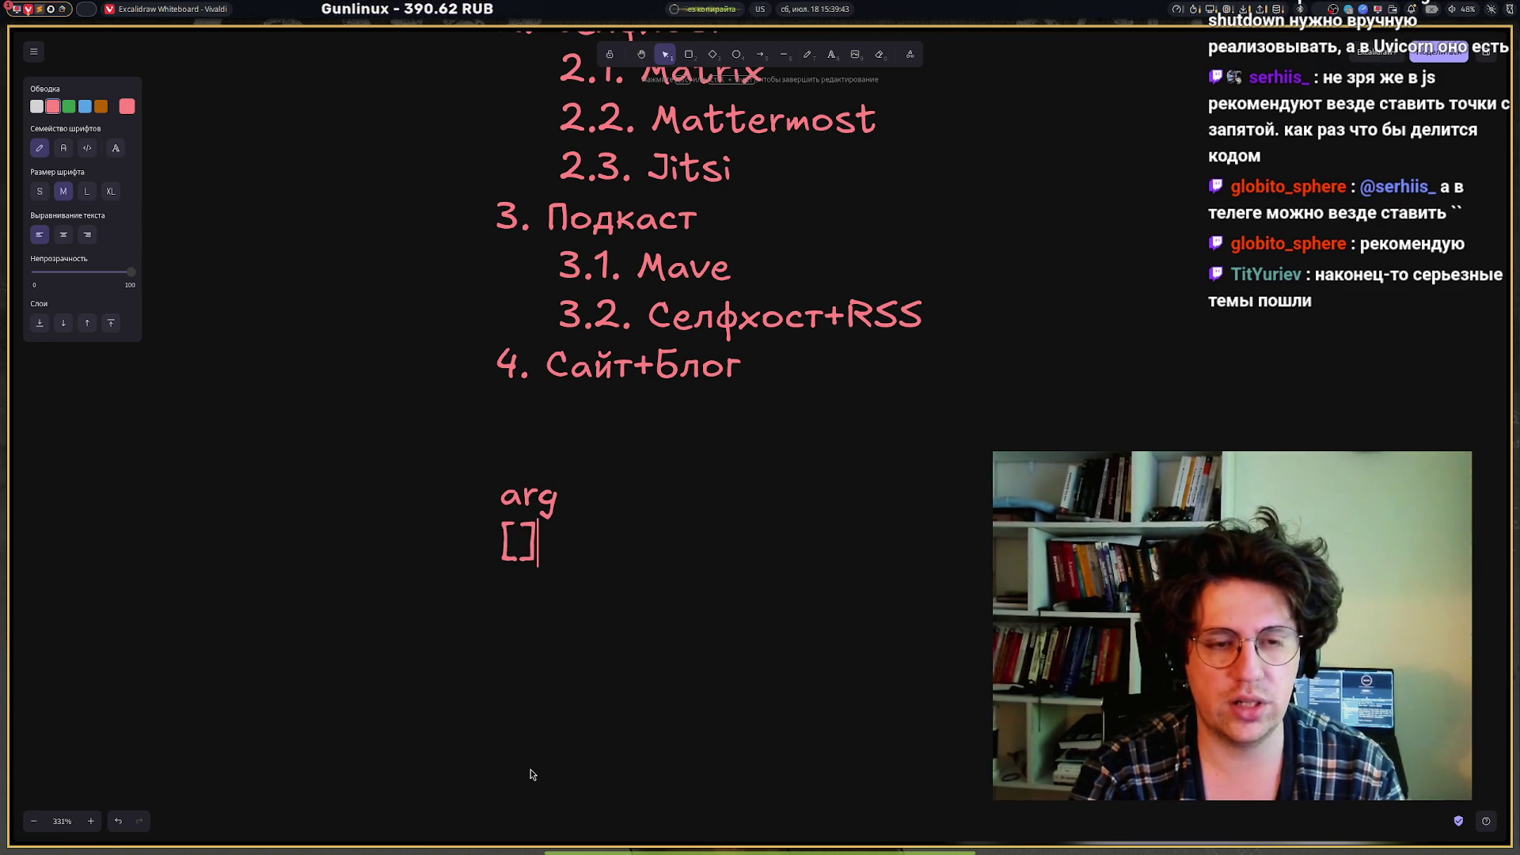
type("...")
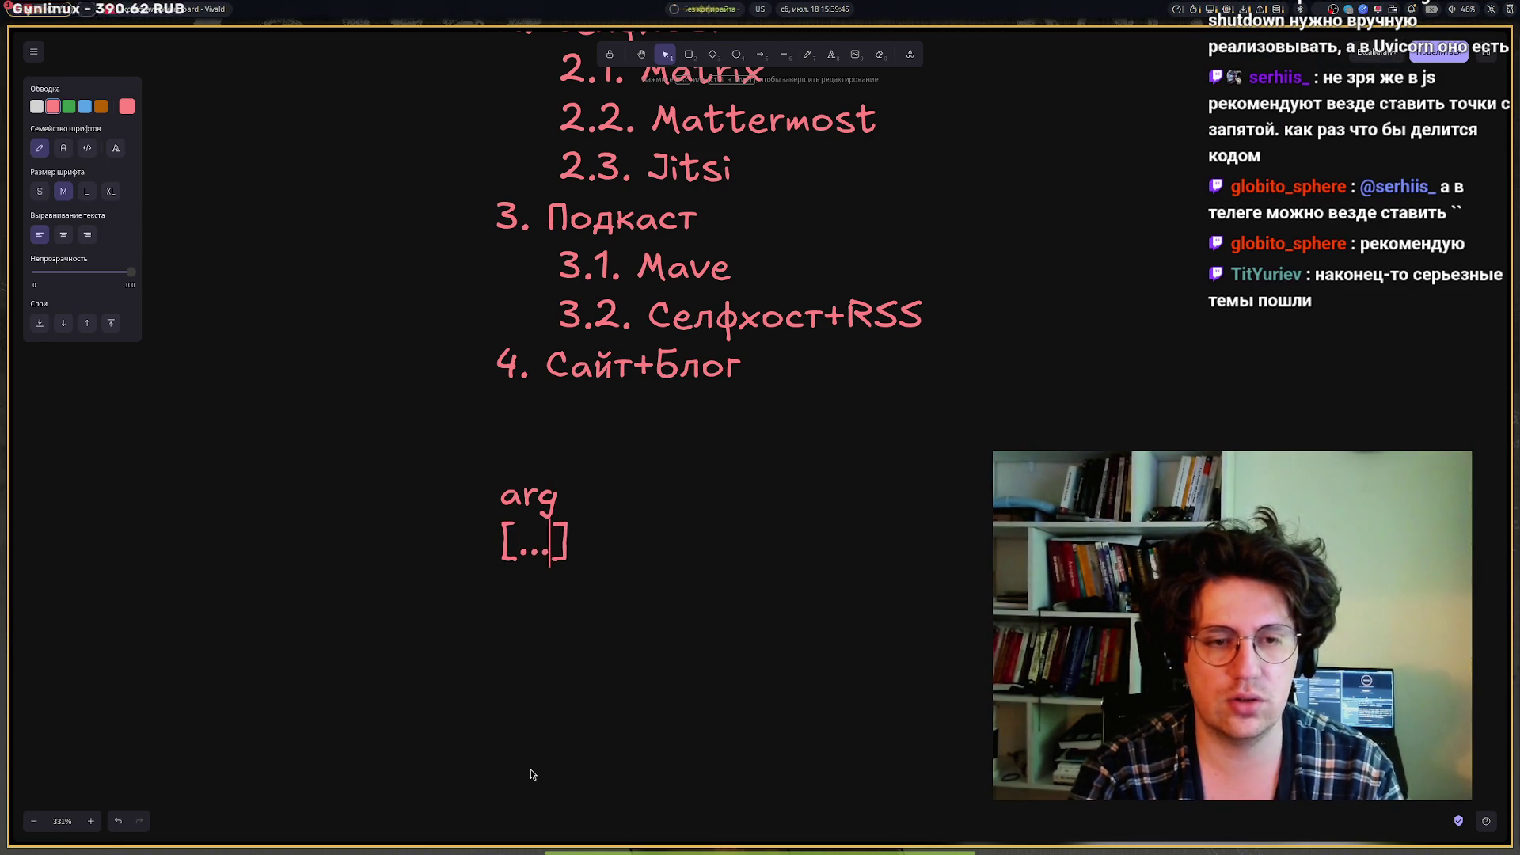
type("()")
key("Left")
type("...")
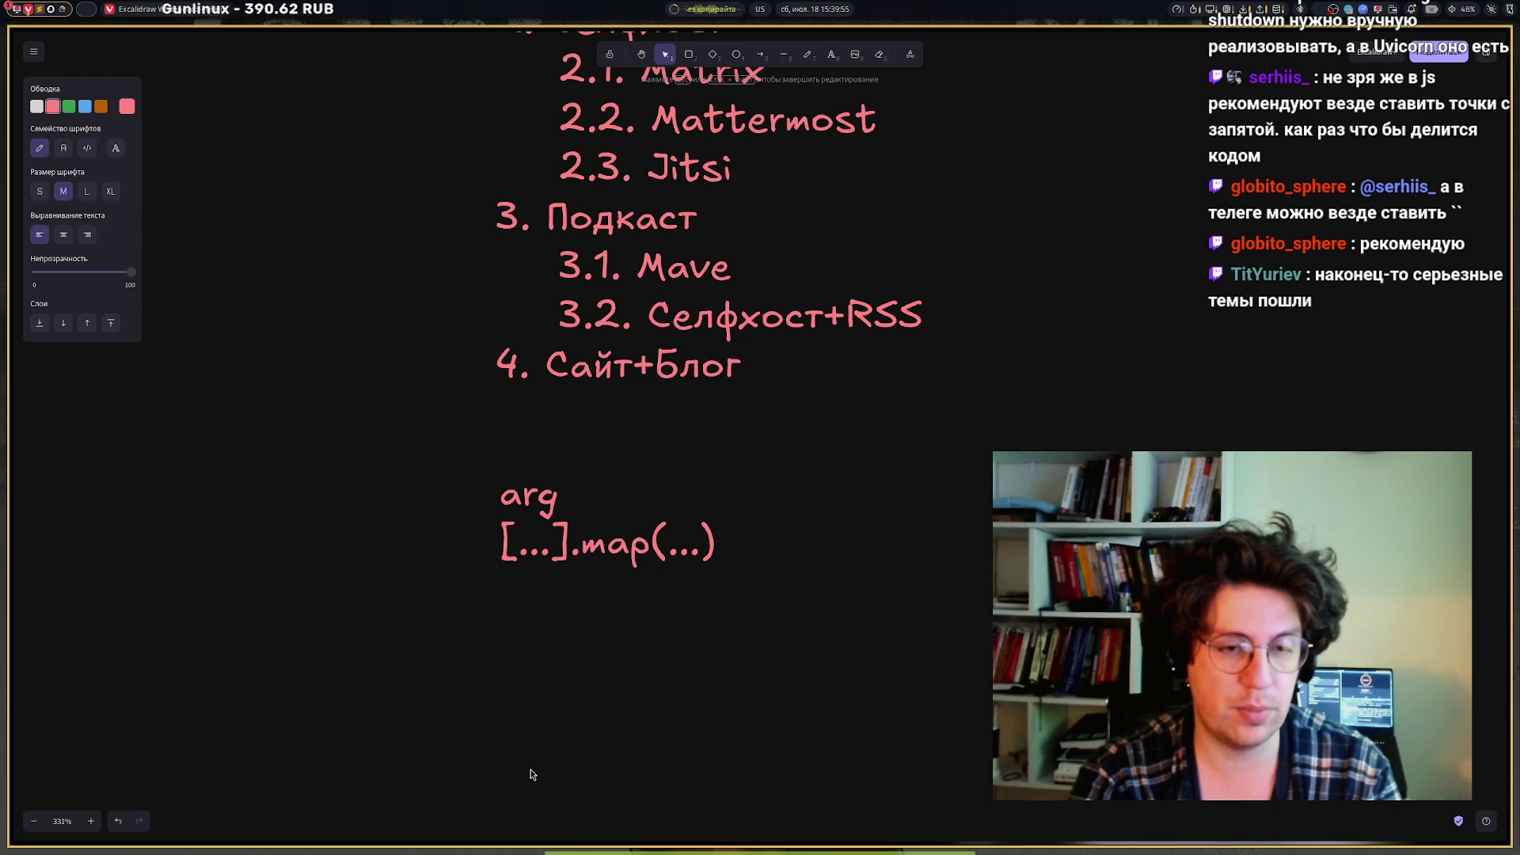
key("BackSpace")
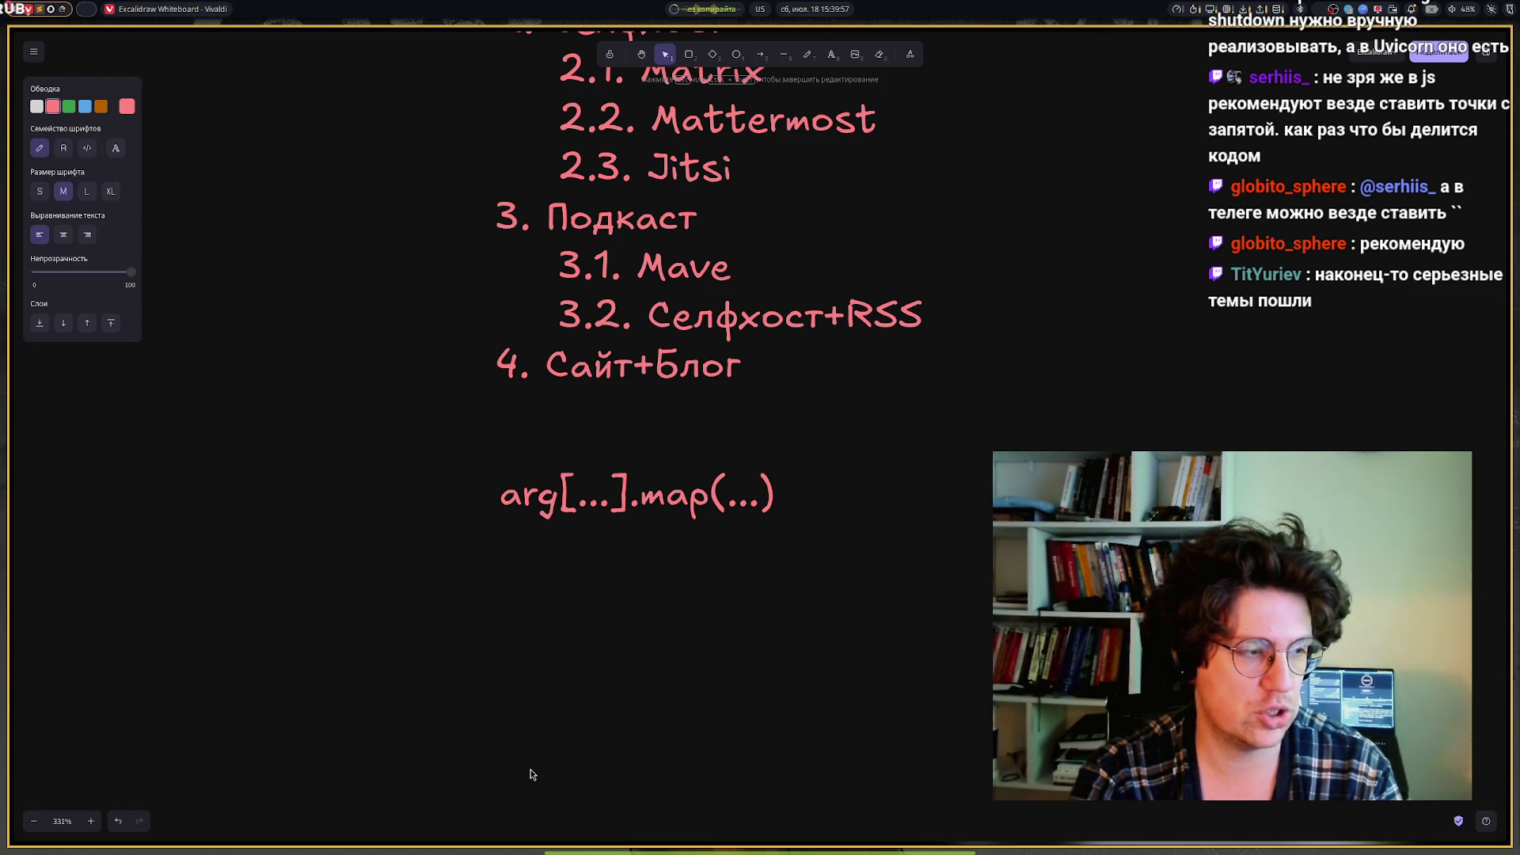
key("ctrl+z")
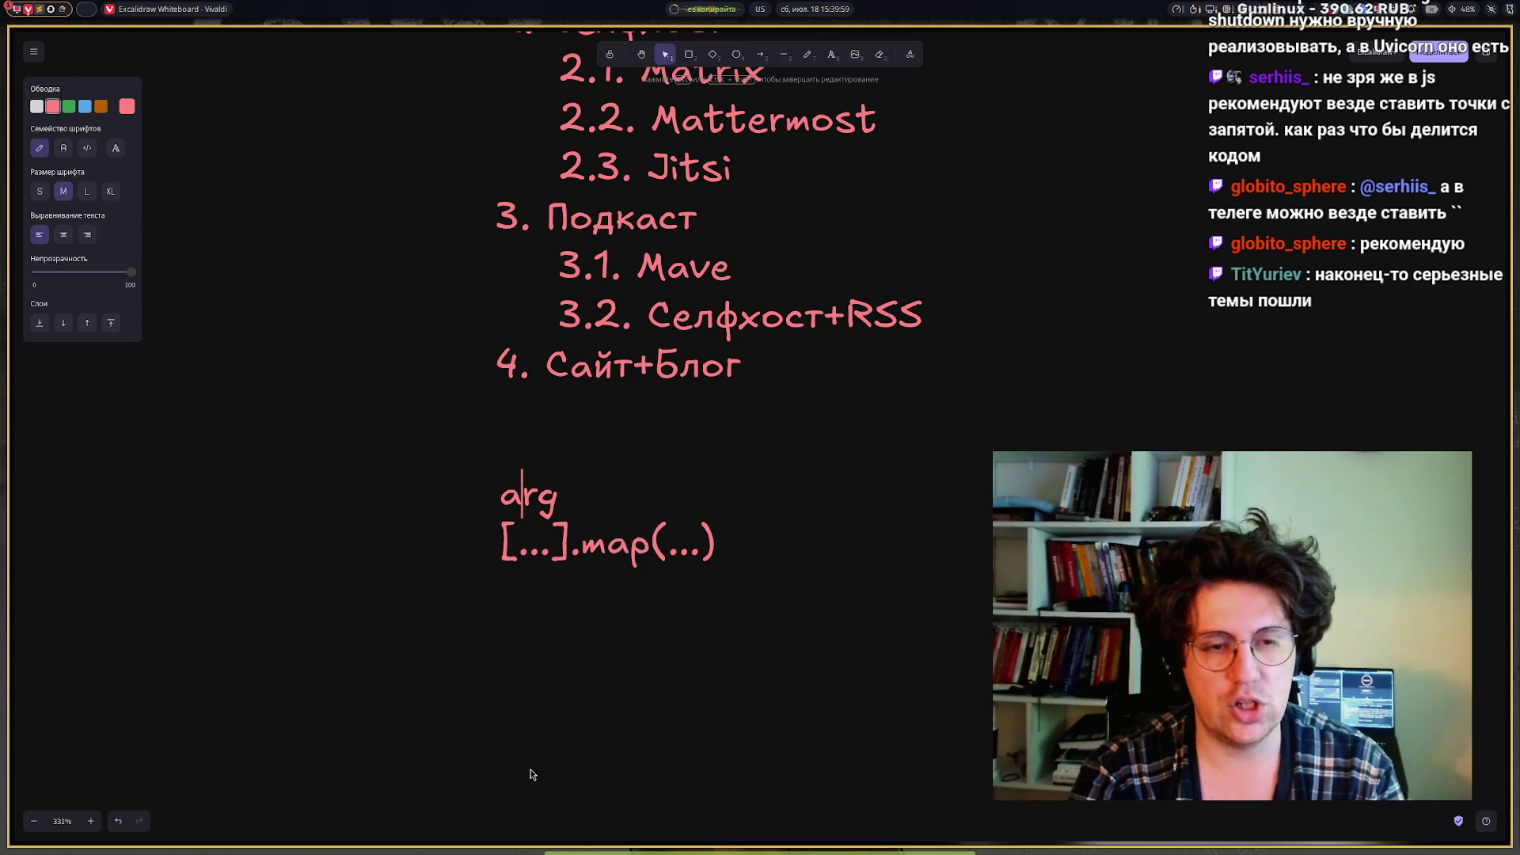
type(";")
key("Down")
key("End")
key("Left")
key("End")
type(";")
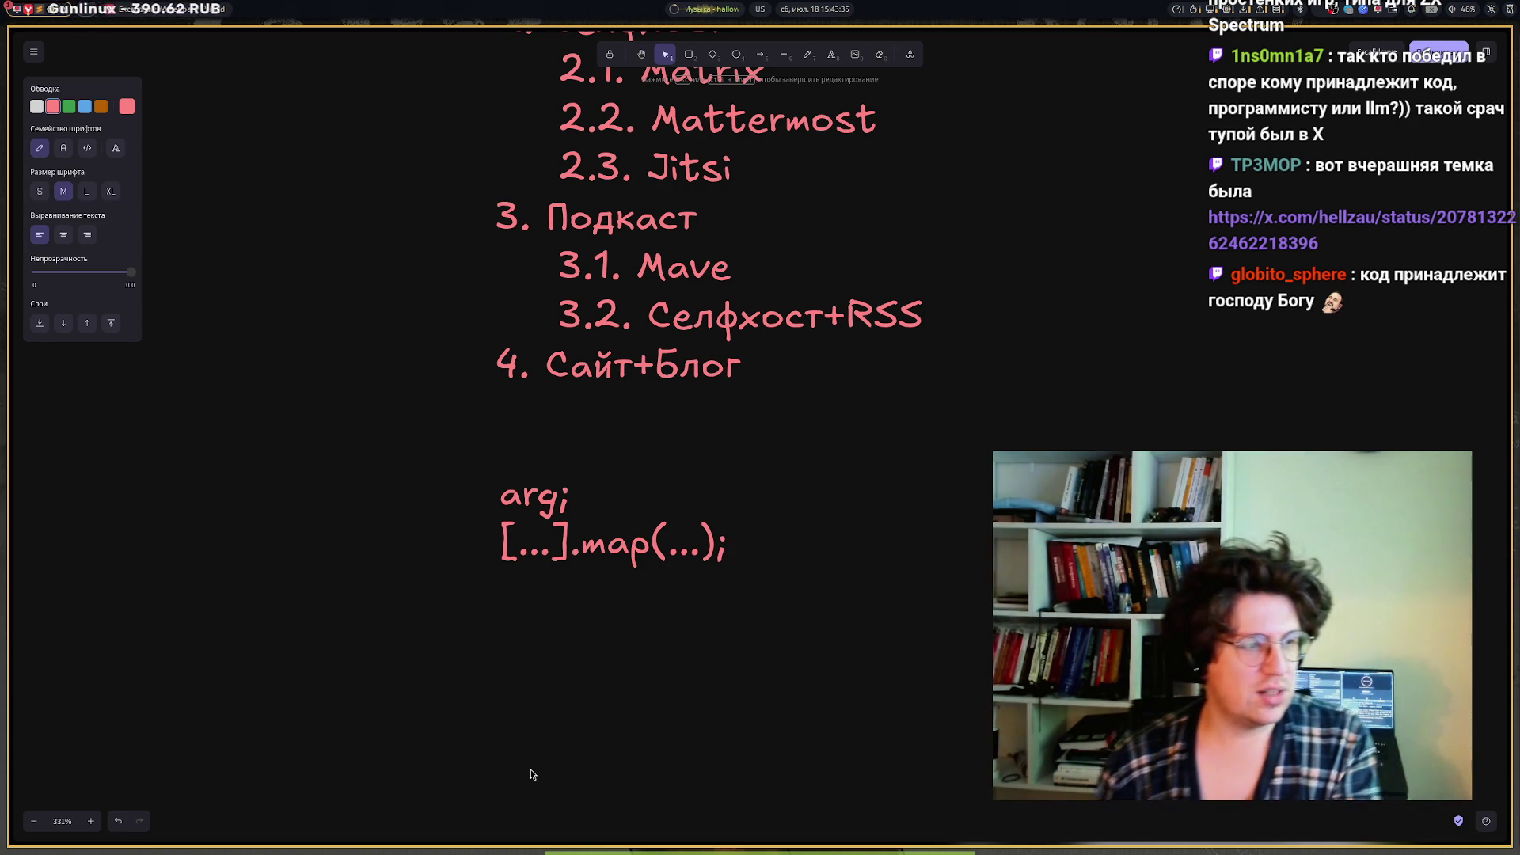
Step: Finish editing the 'arg;' / '[...].map(...);' code note
mouse_move(11, 760)
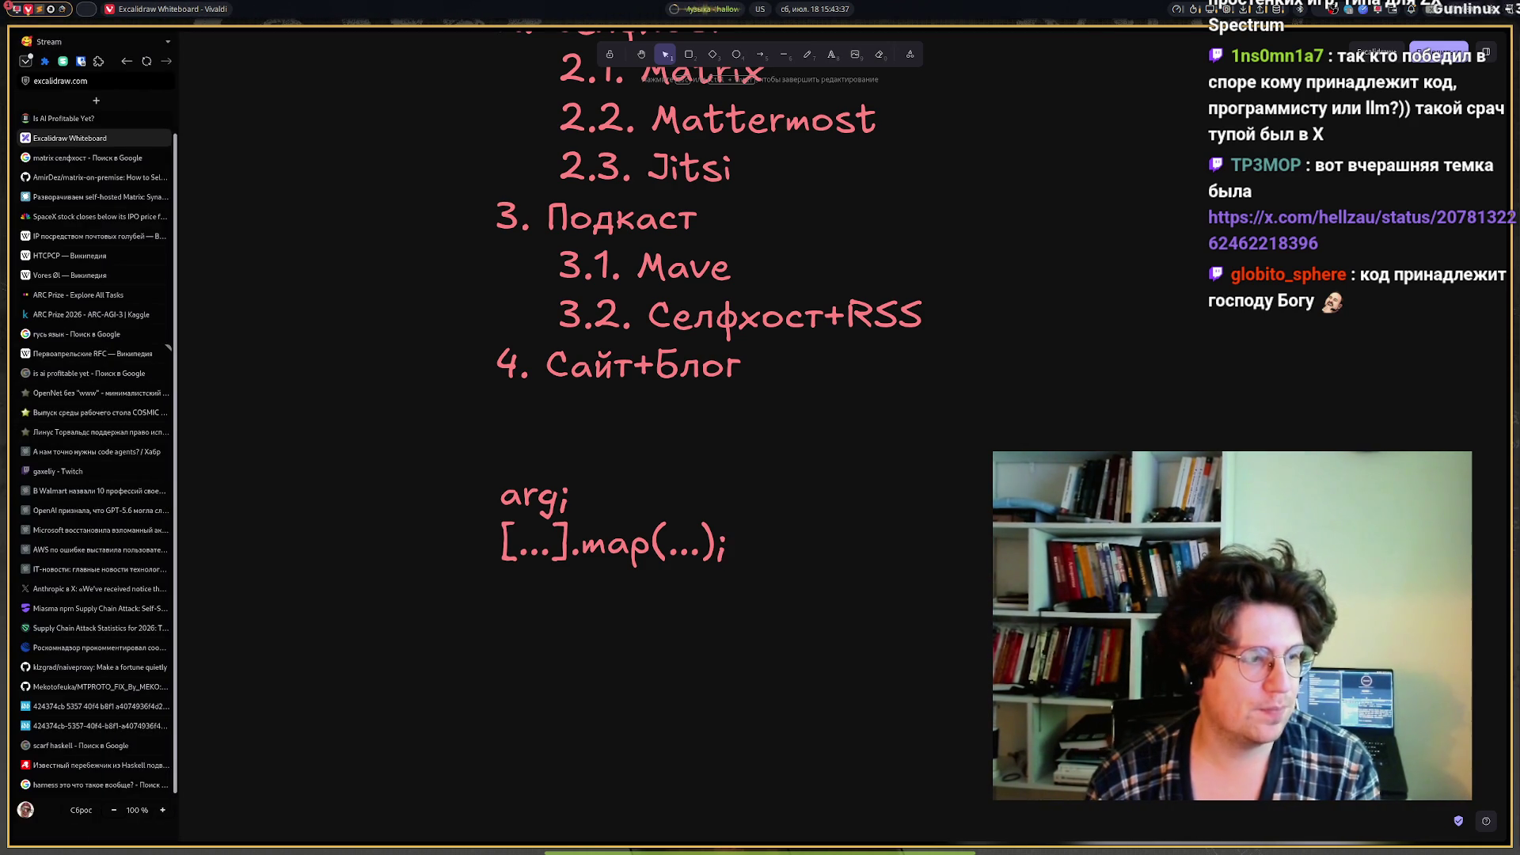
key("alt+Tab")
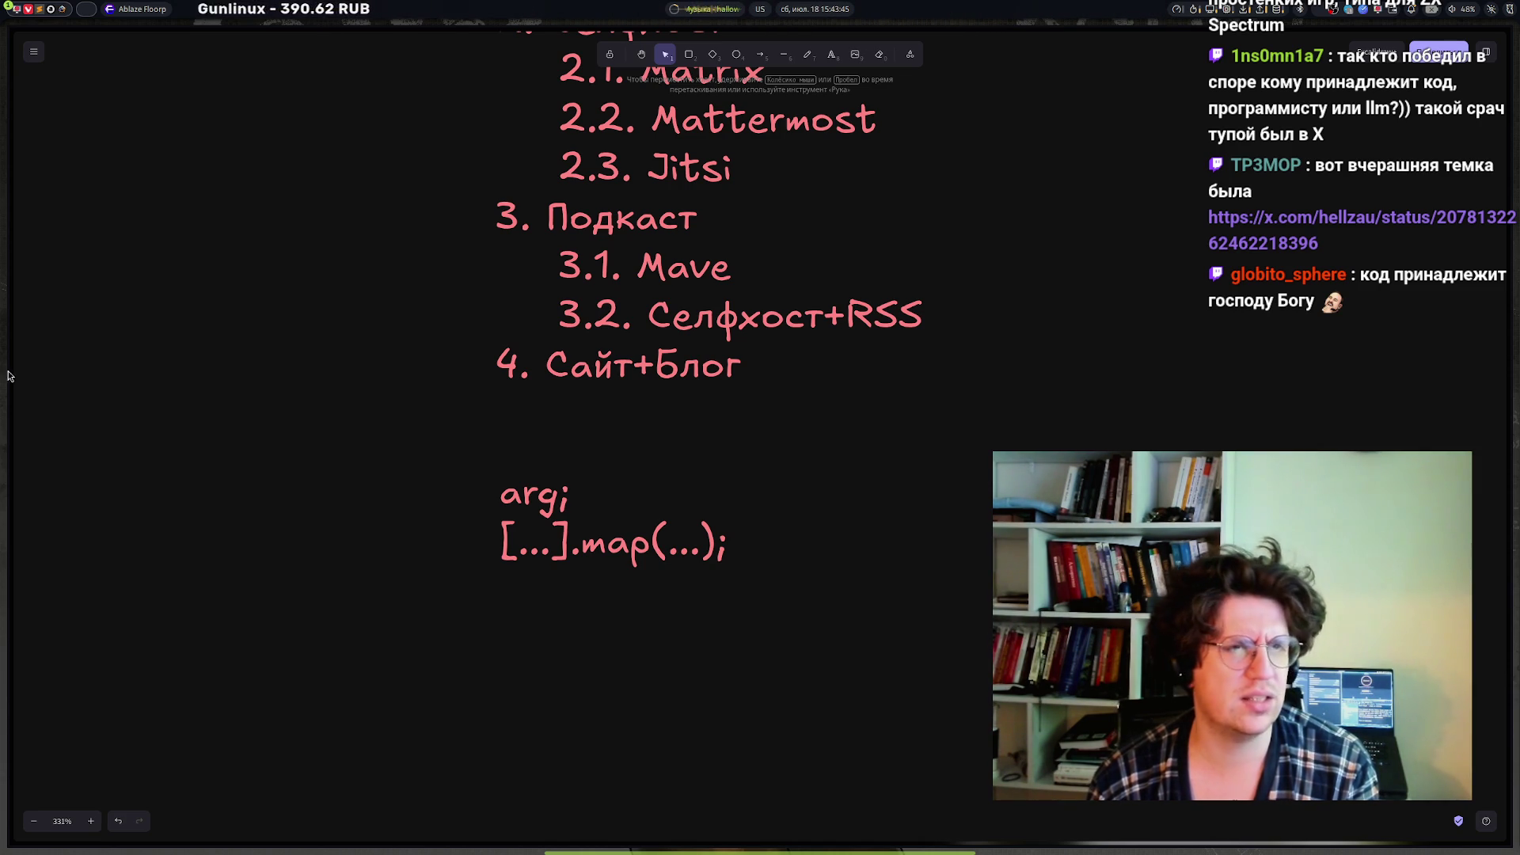
mouse_move(20, 283)
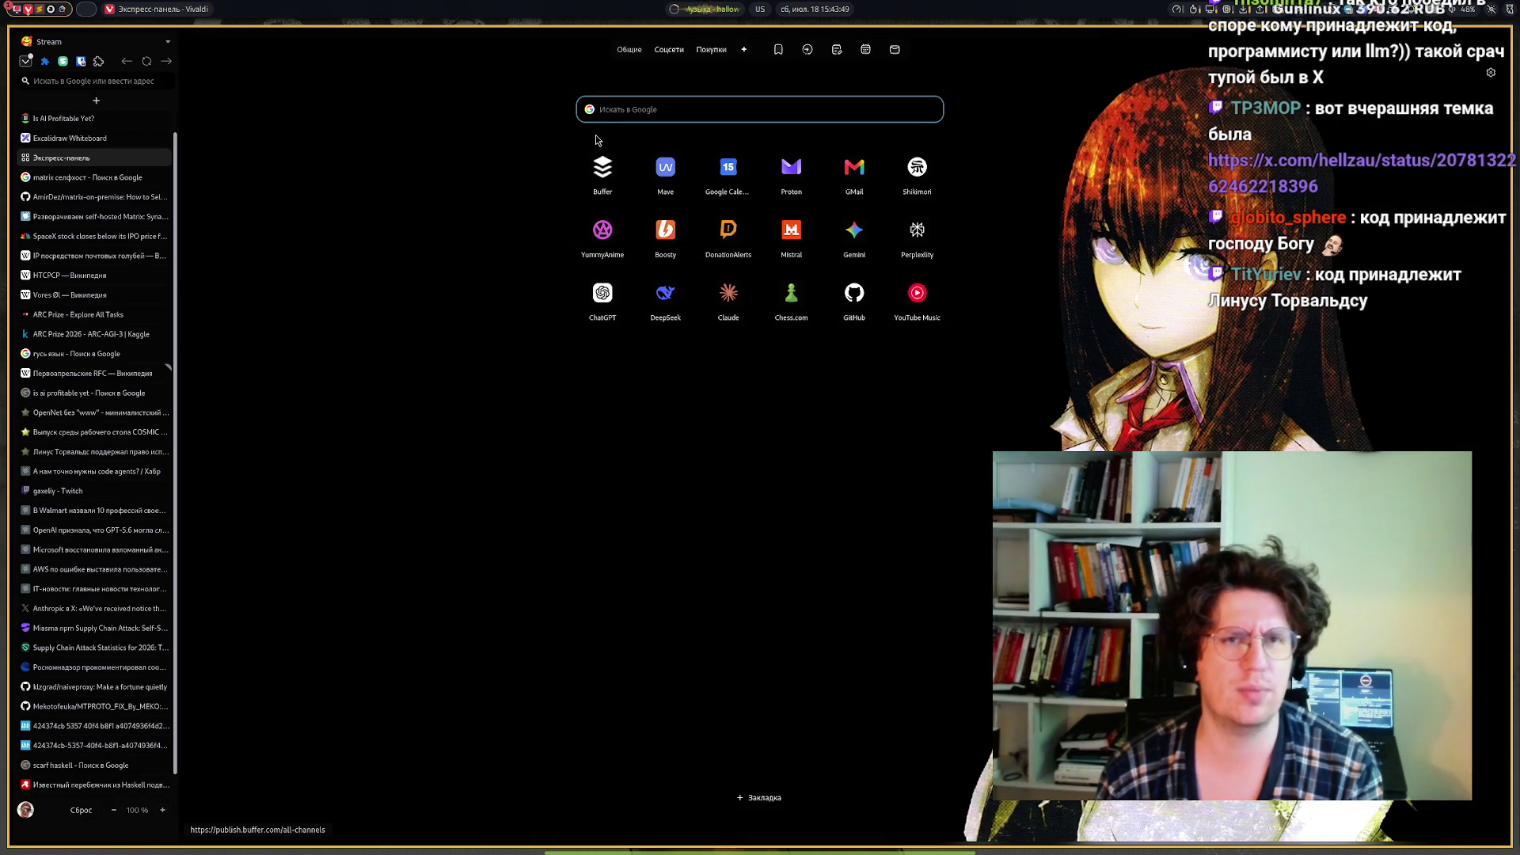
Step: Open the x.com post link copied from chat in a new tab and view it
left_click(101, 81)
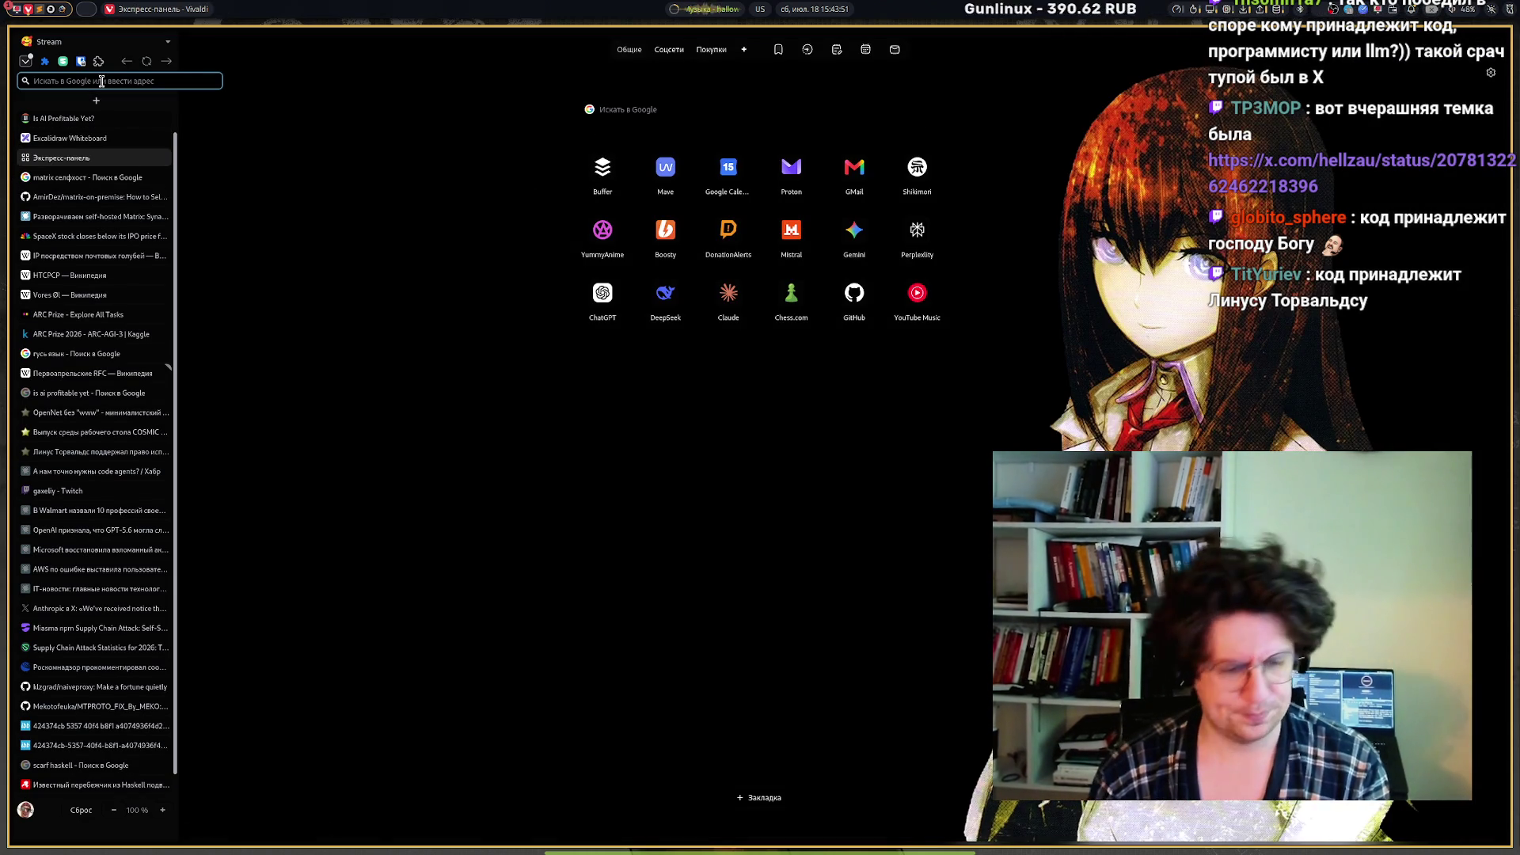
key("ctrl+v")
key("Return")
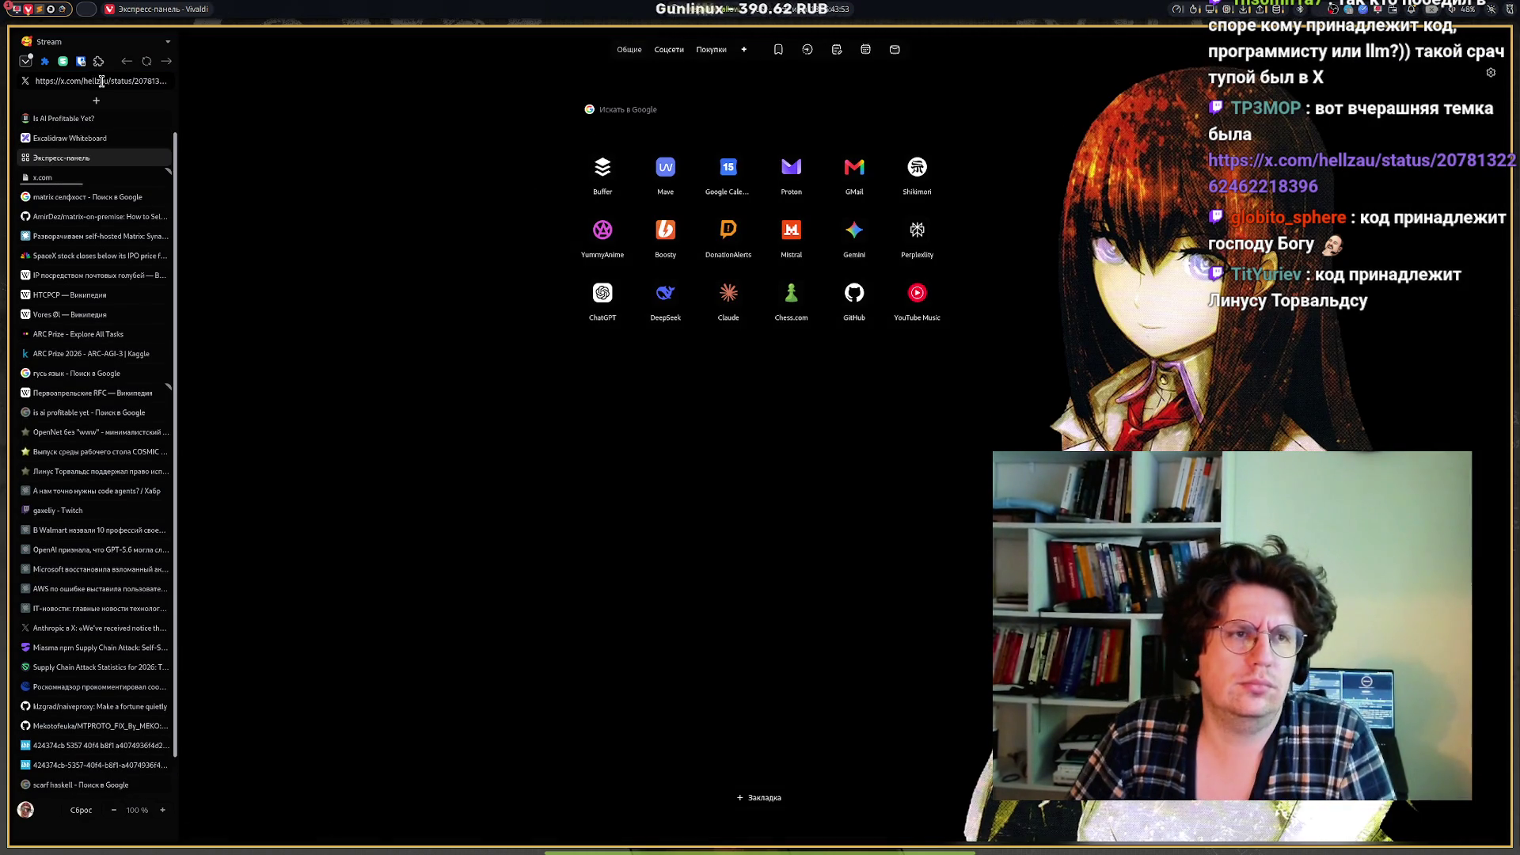
left_click(79, 179)
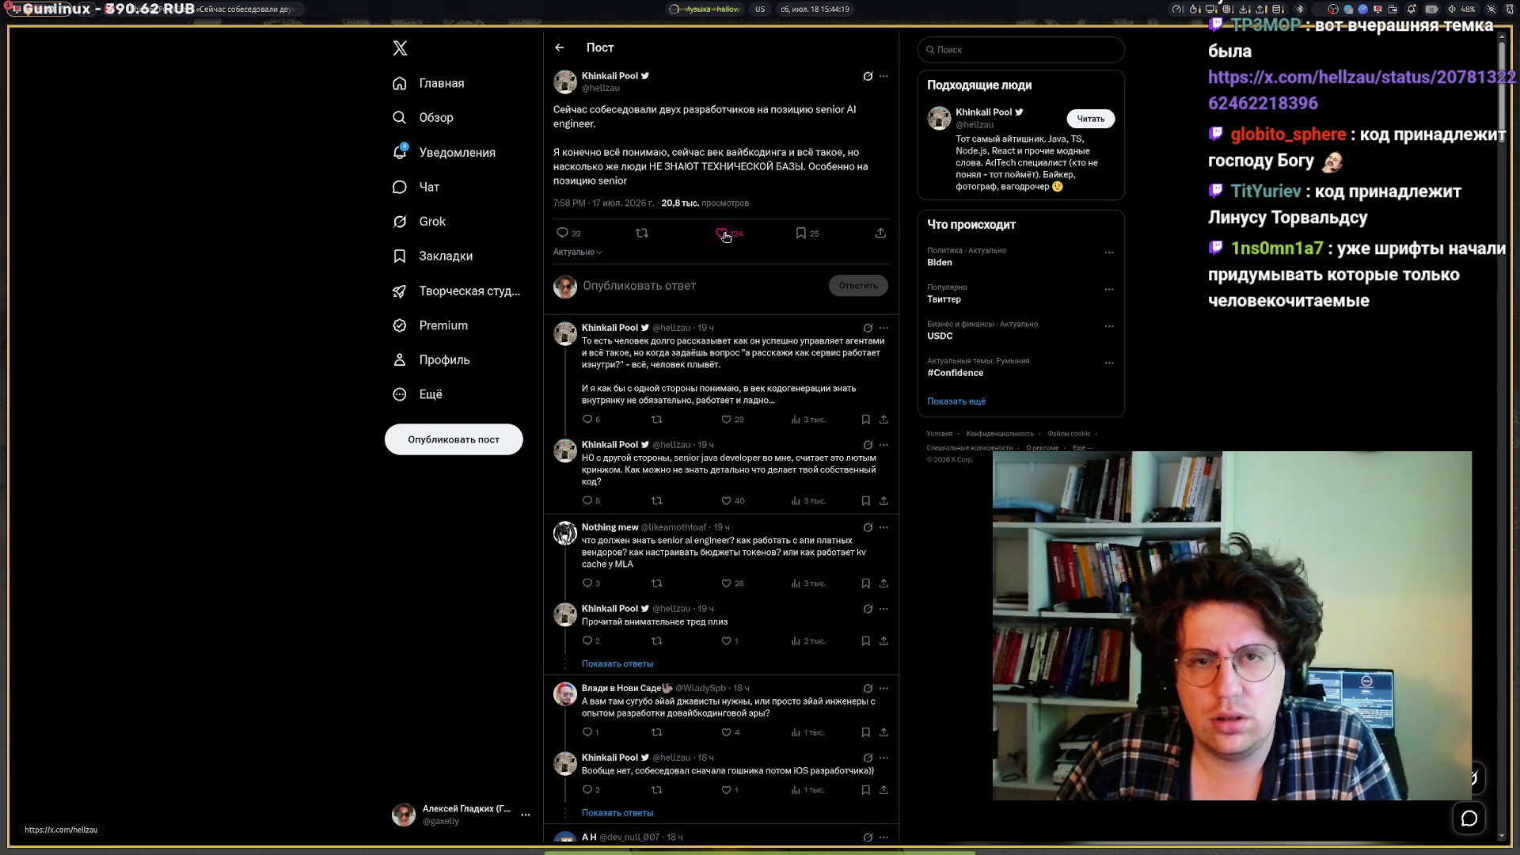
Step: Repost the senior AI engineer interview post and like the author's Java-developer reply
left_click(630, 235)
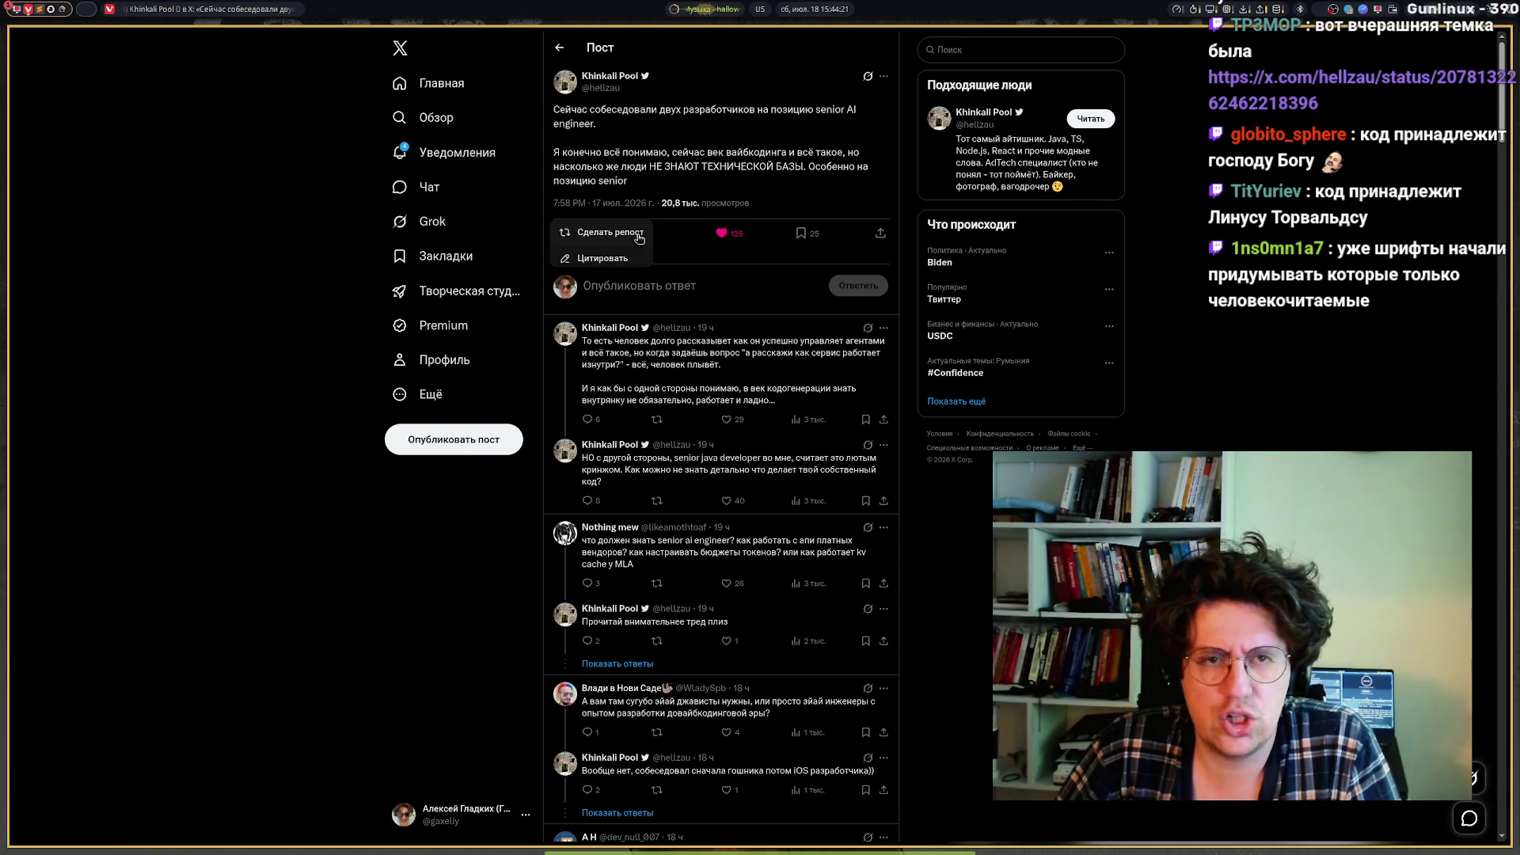
left_click(609, 235)
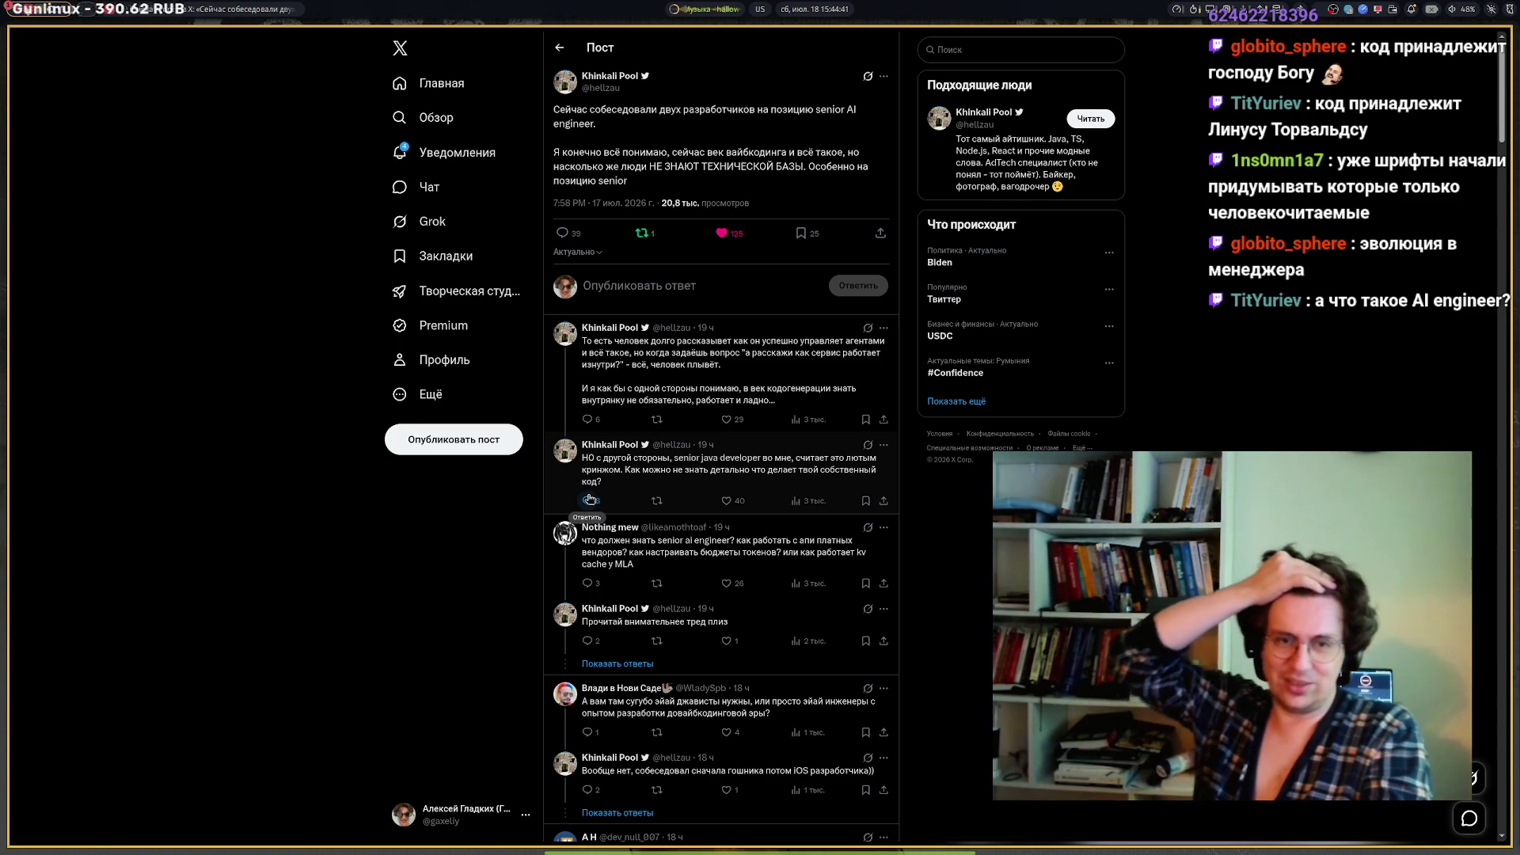
left_click(730, 498)
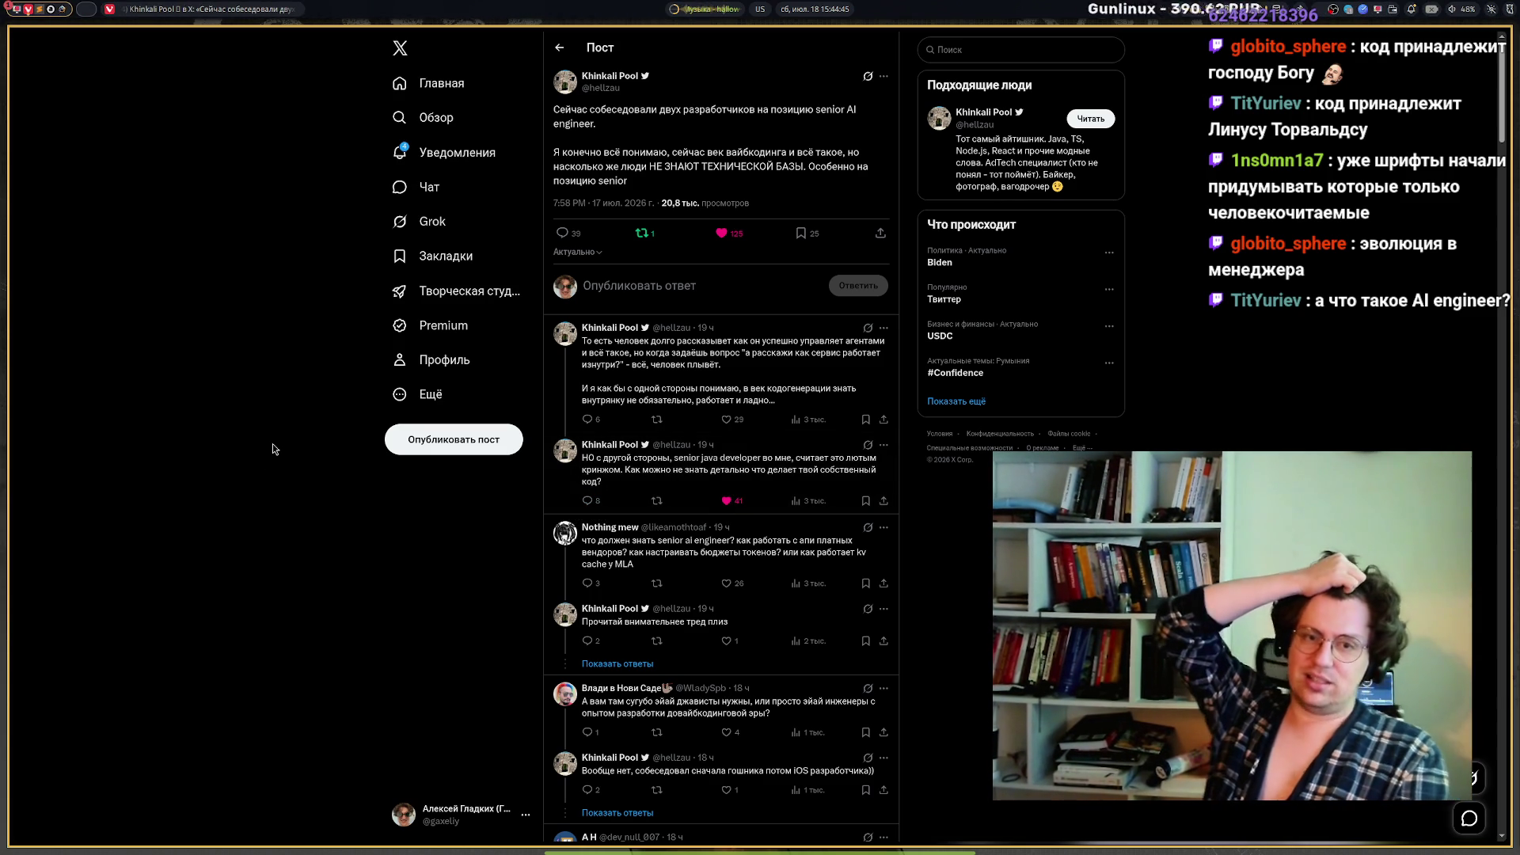